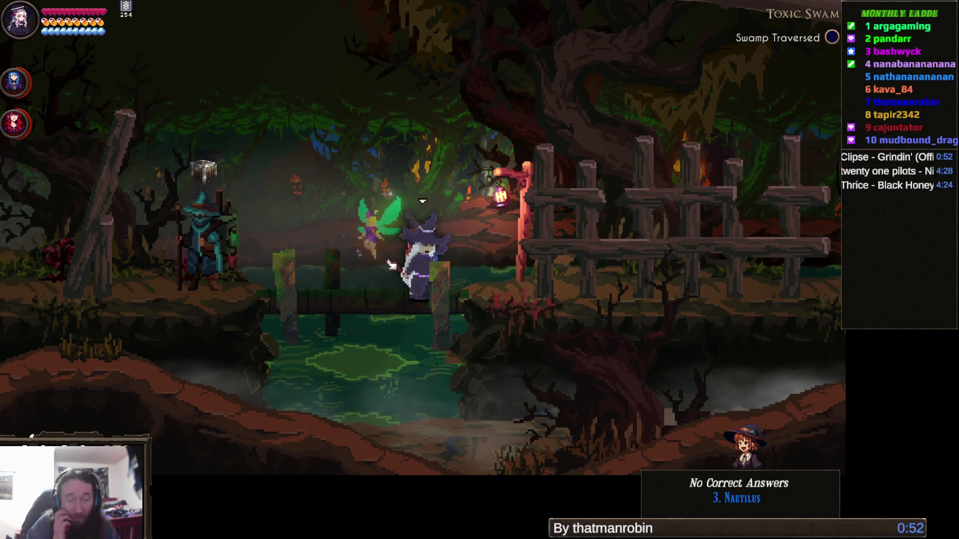
Step: Zoom and pan the world map around the Swamplands, then close it and pause the game
key(m)
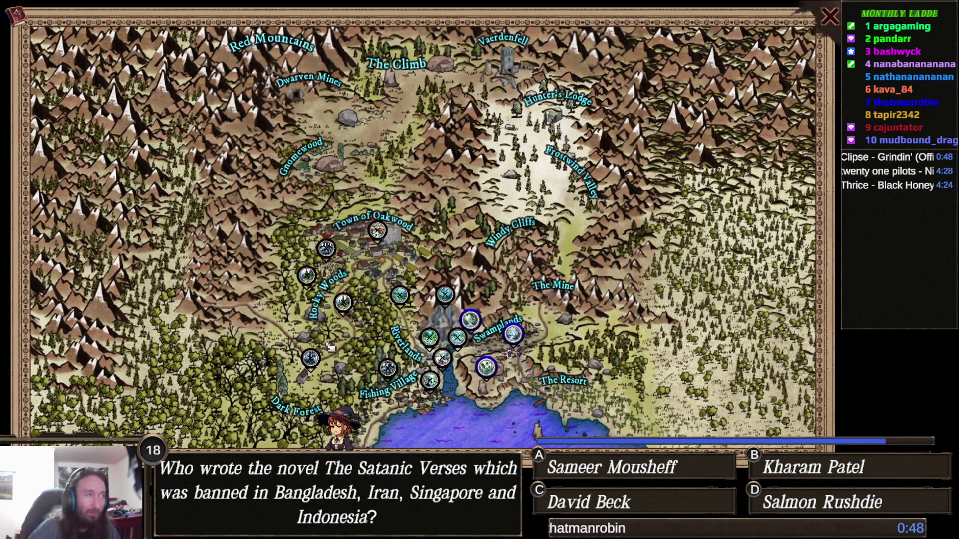
scroll(356, 327, up, 3)
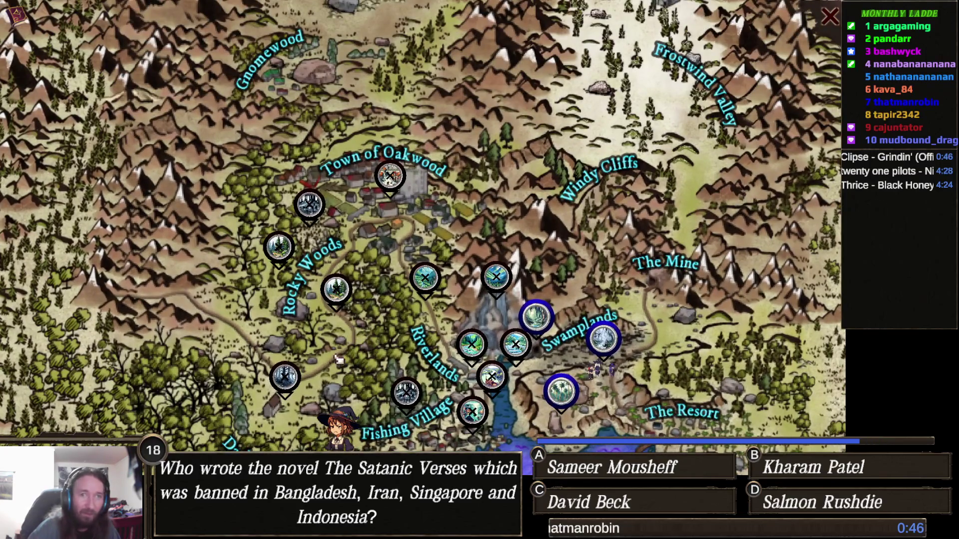
drag(352, 329, 396, 271)
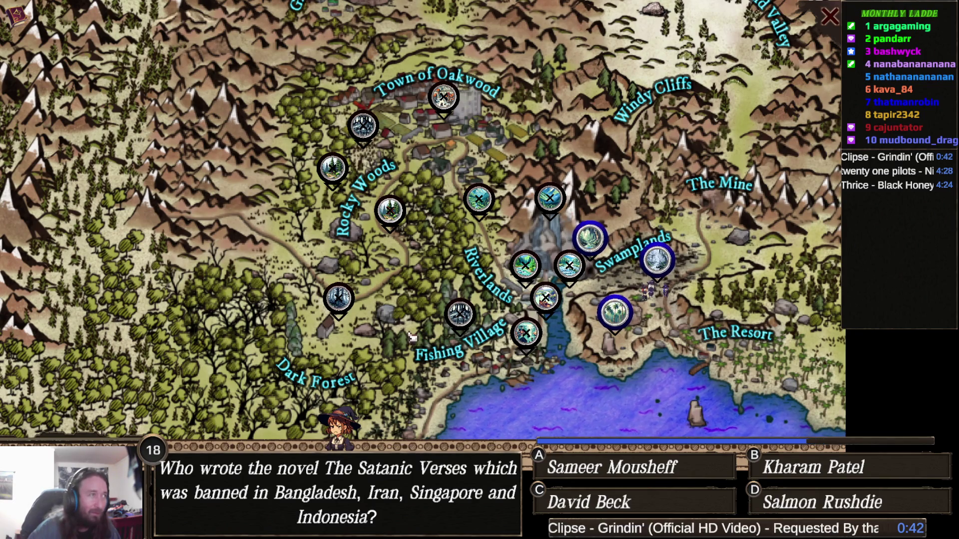
scroll(416, 335, down, 3)
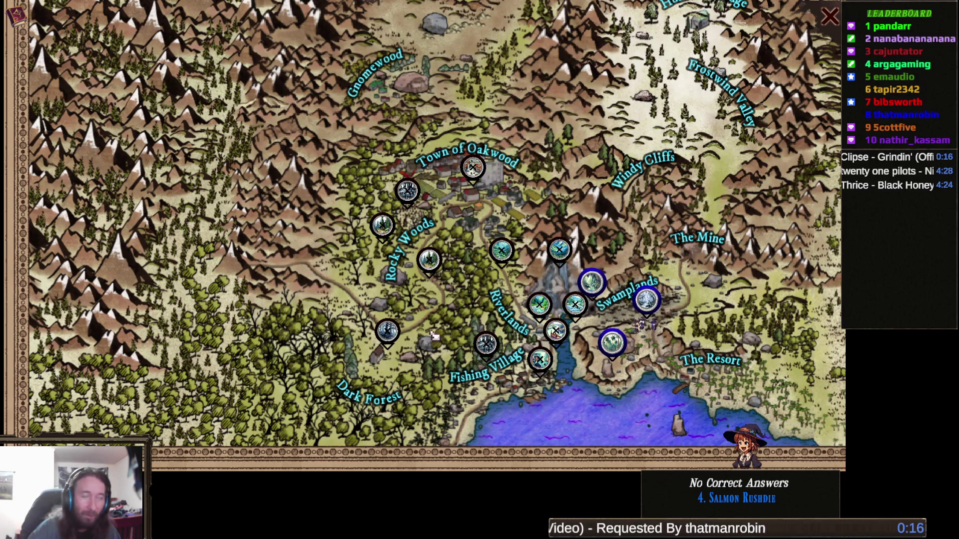
scroll(434, 329, up, 1)
scroll(434, 328, down, 2)
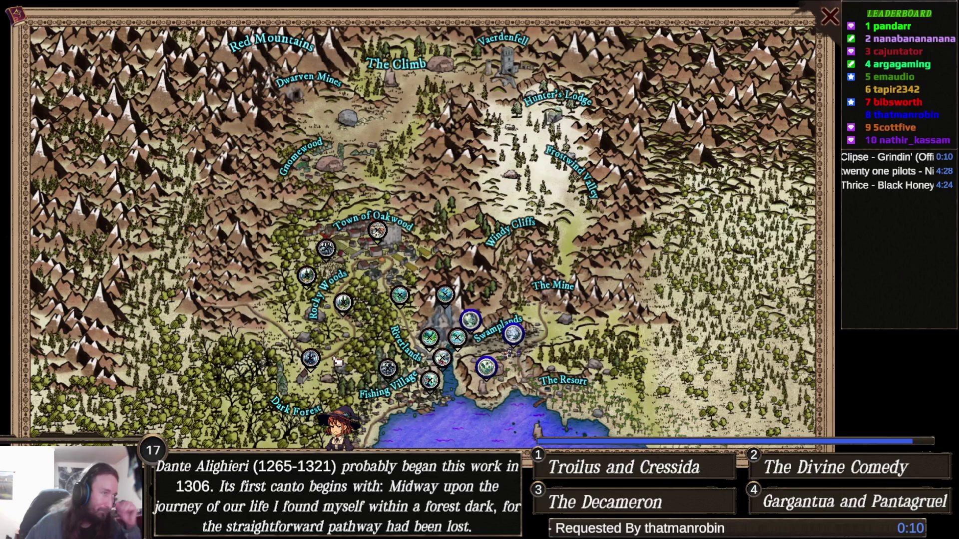
key(m)
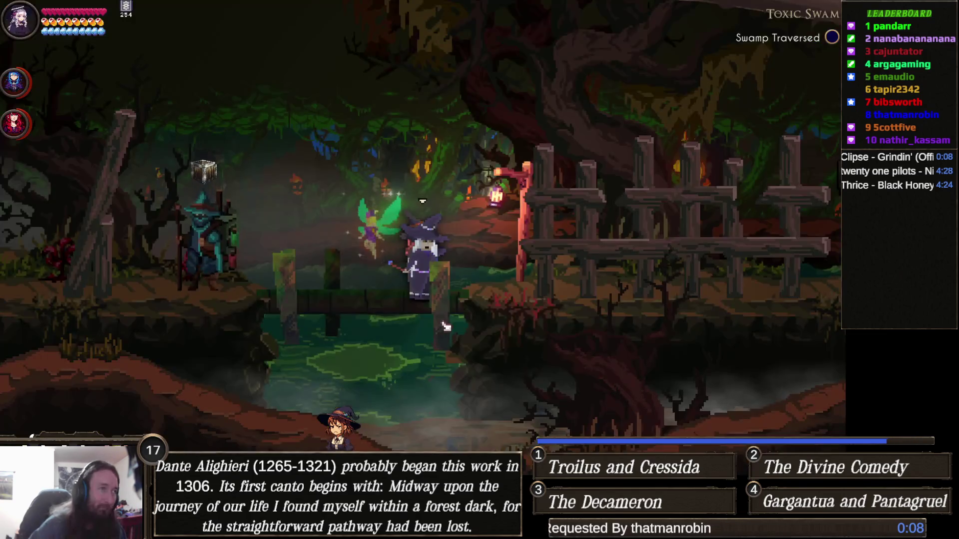
key(Escape)
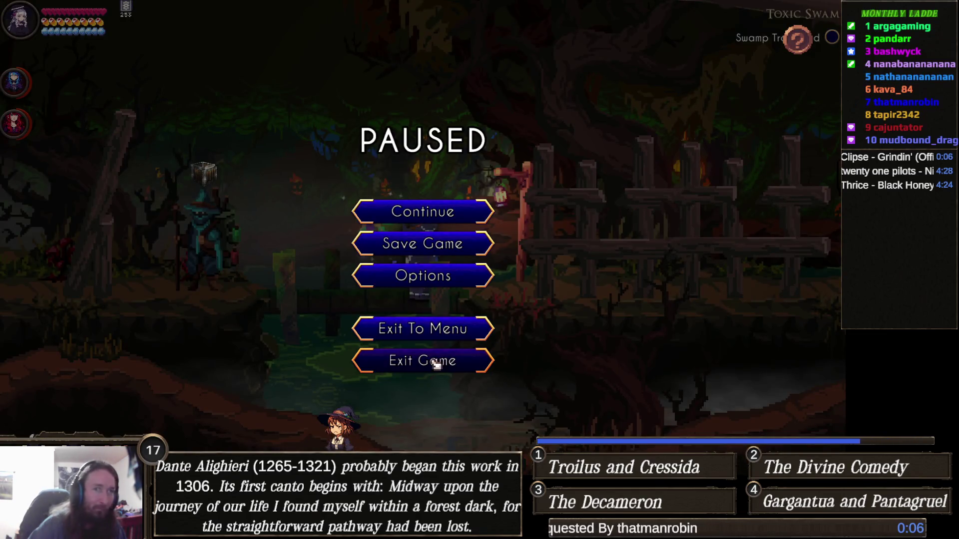
Step: Exit Finding Fern from the pause menu and close the Steam library window
click(424, 359)
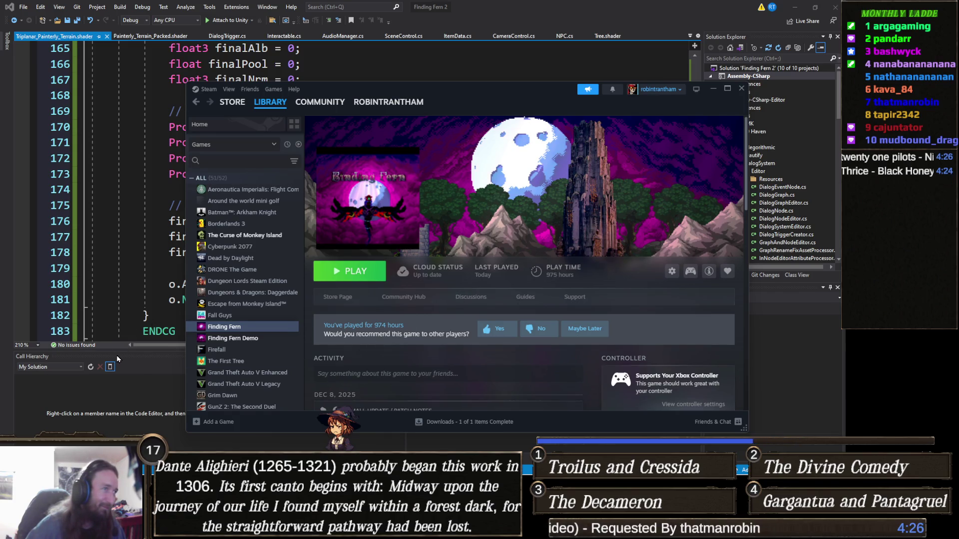
click(742, 88)
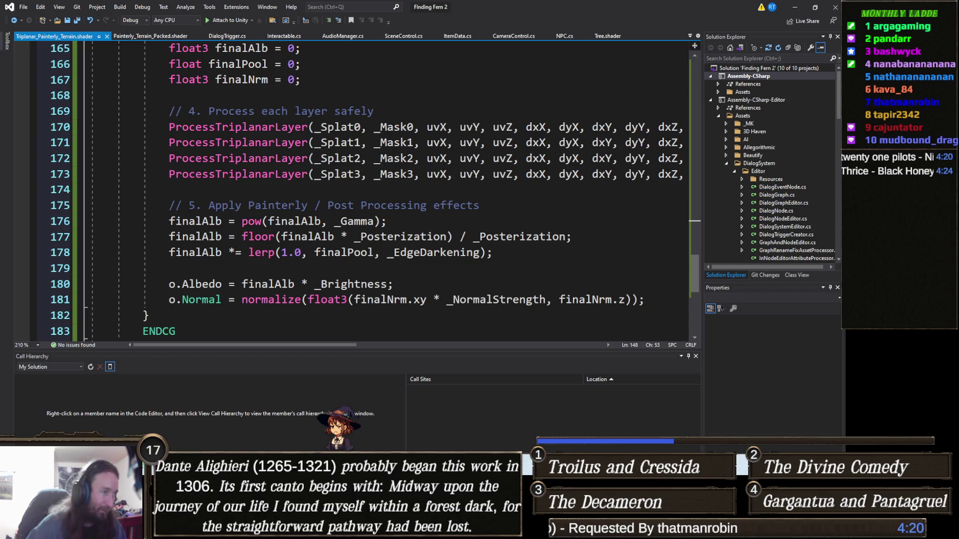
mouse_move(391, 532)
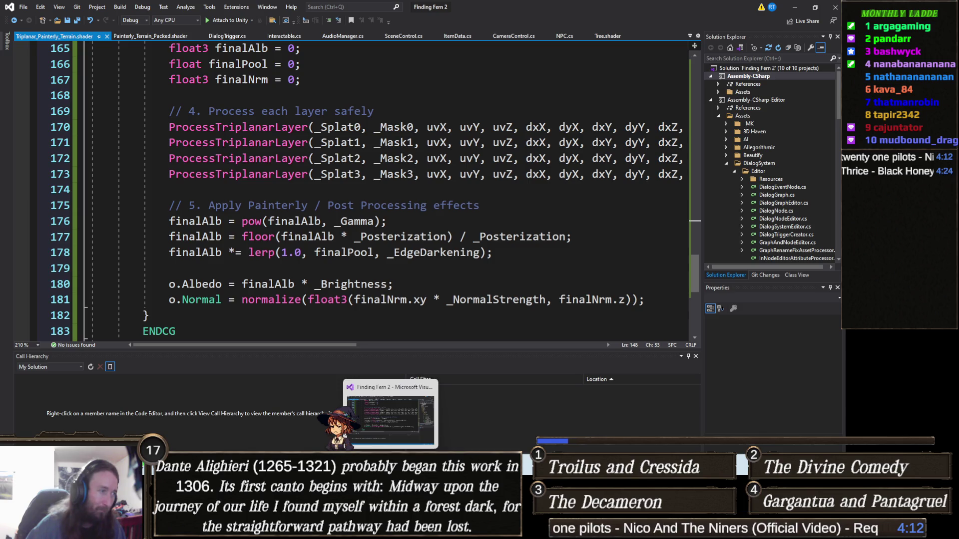
click(378, 530)
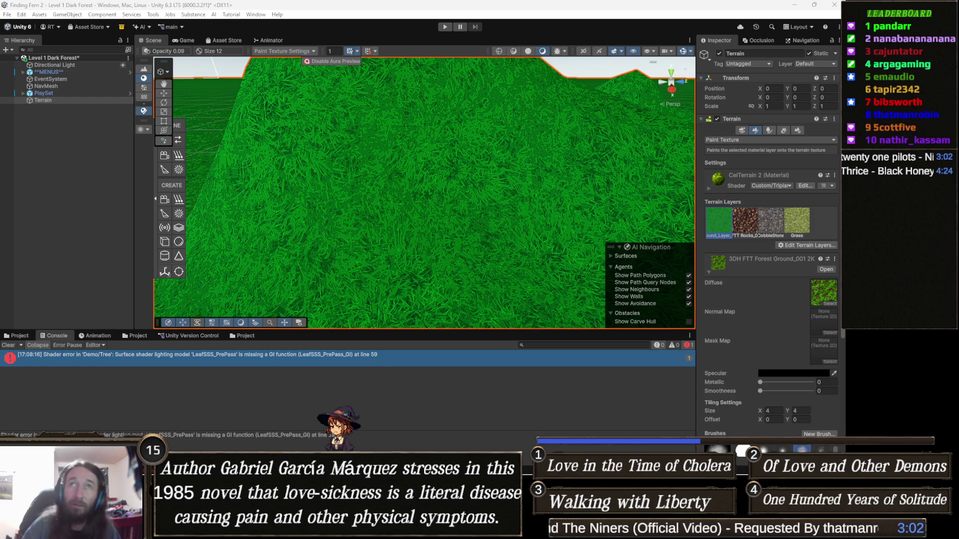
Step: Switch from the Unity editor to the Asset Store's My Assets page in the browser
key(alt+Tab)
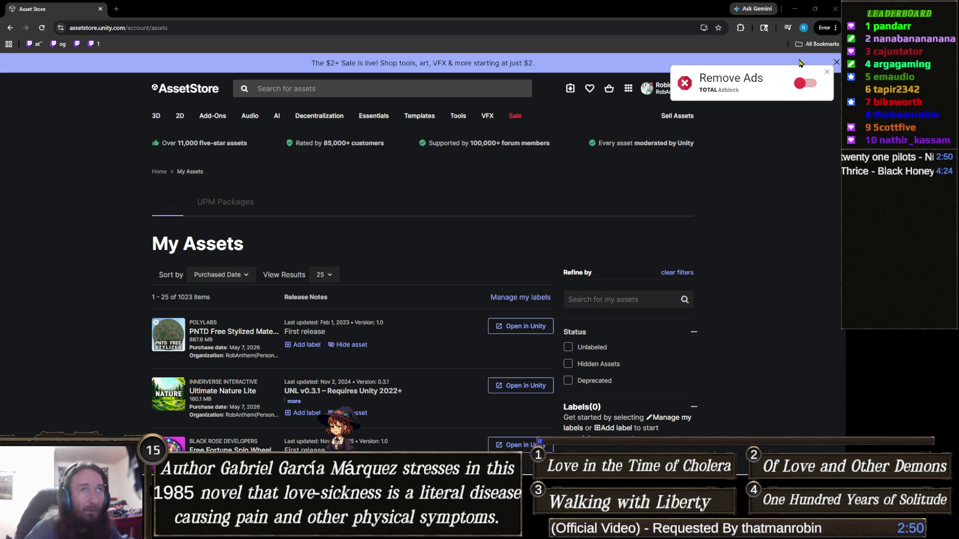
Step: Dismiss the Remove Ads popup and focus the Search for my assets box
click(827, 72)
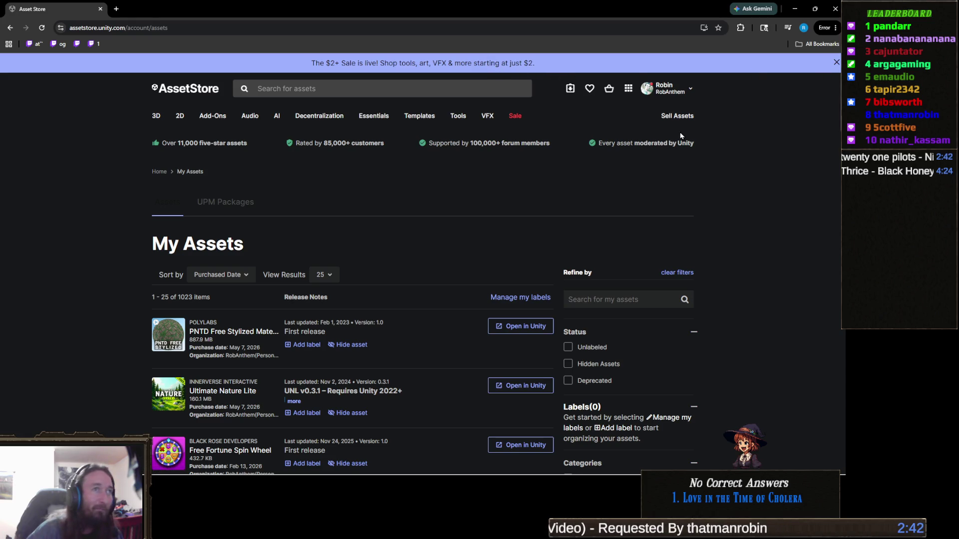
scroll(620, 125, down, 3)
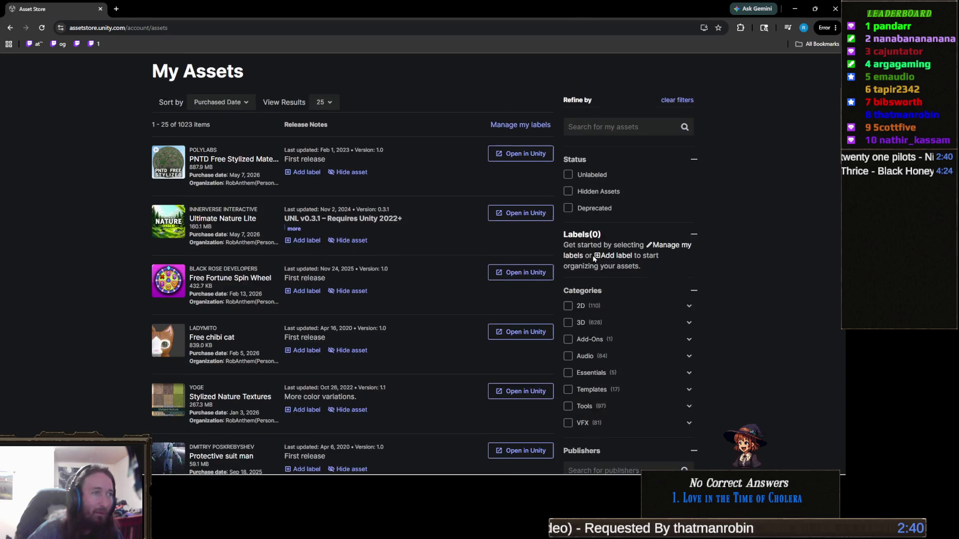
click(621, 127)
click(621, 126)
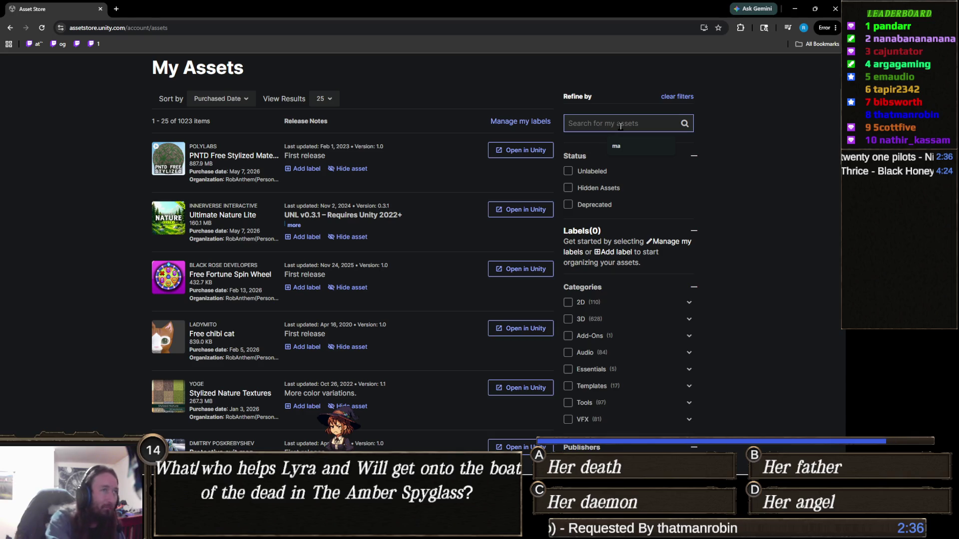
Step: Search My Assets for 'low poly'
text(low poly)
key(Return)
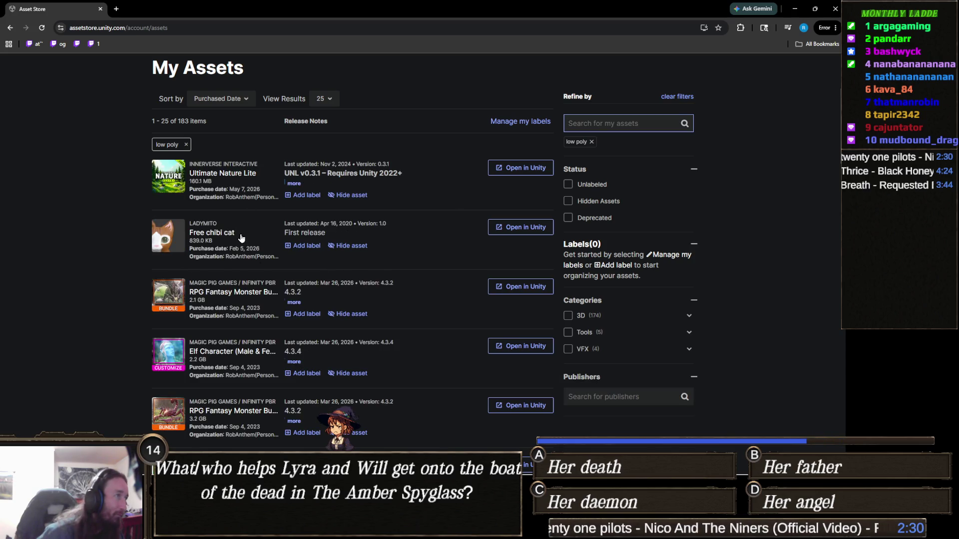
scroll(241, 237, down, 1)
scroll(241, 237, down, 1)
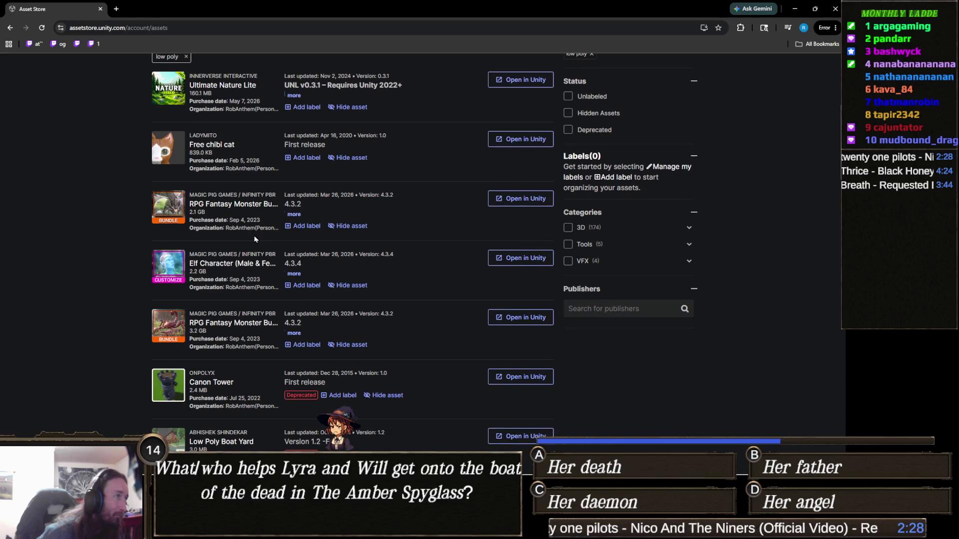
scroll(261, 237, down, 3)
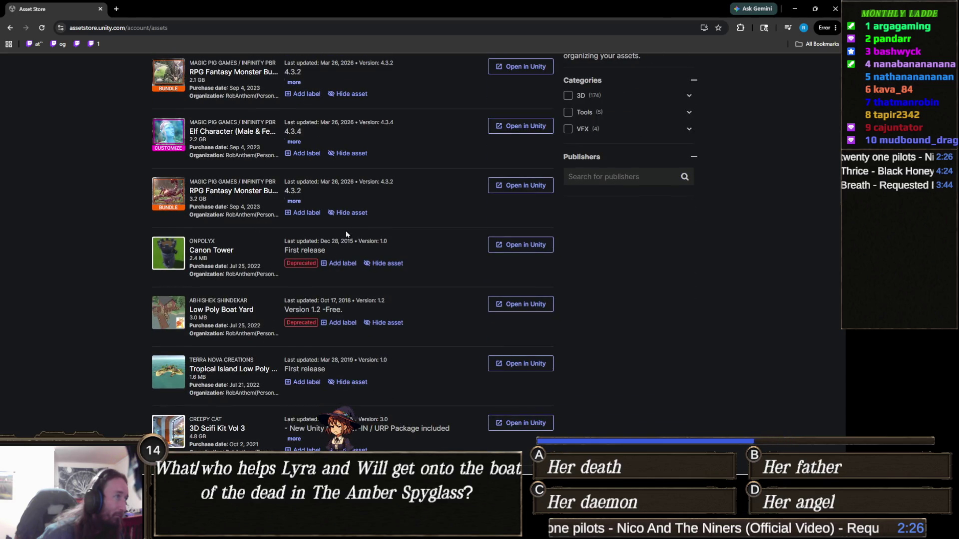
scroll(257, 232, up, 2)
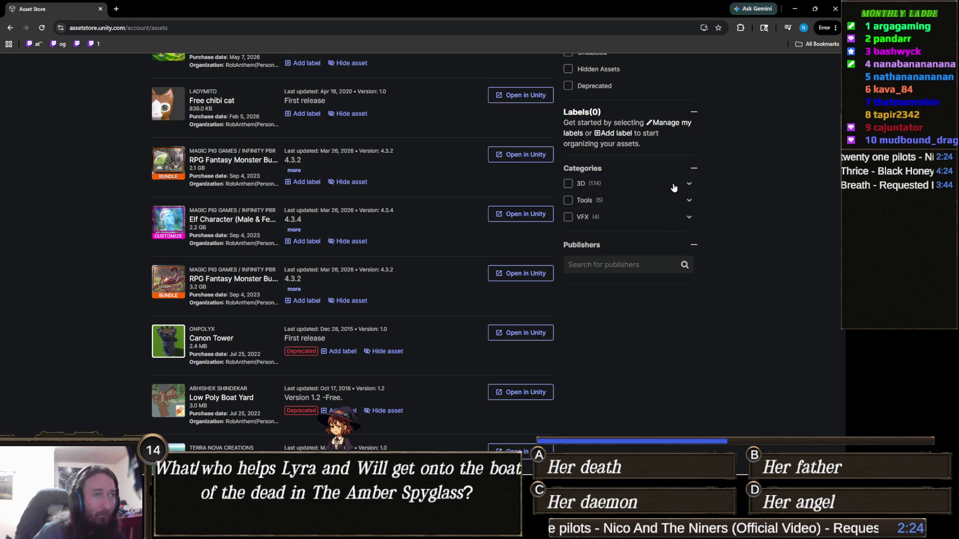
Step: Filter the results to the 3D Environments category, leaving 49 items
click(689, 184)
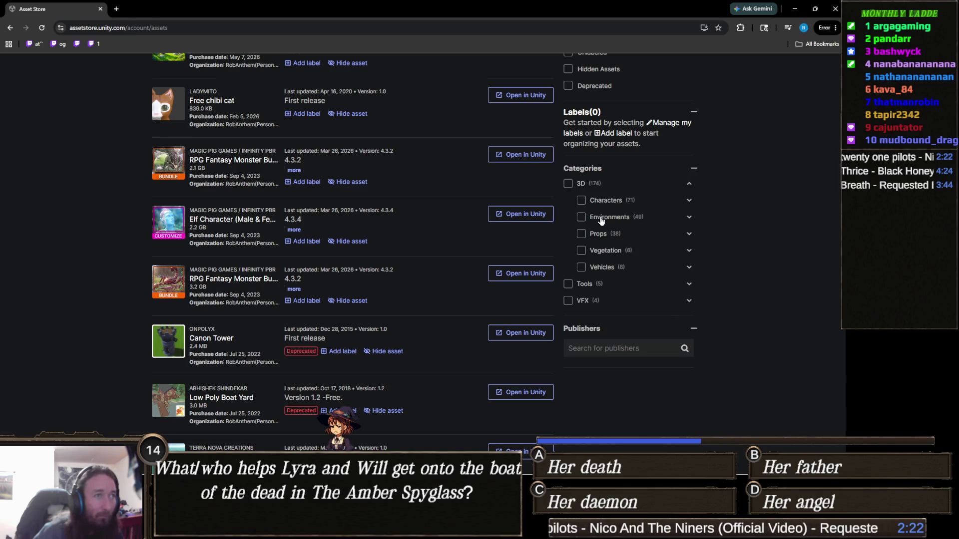
click(582, 218)
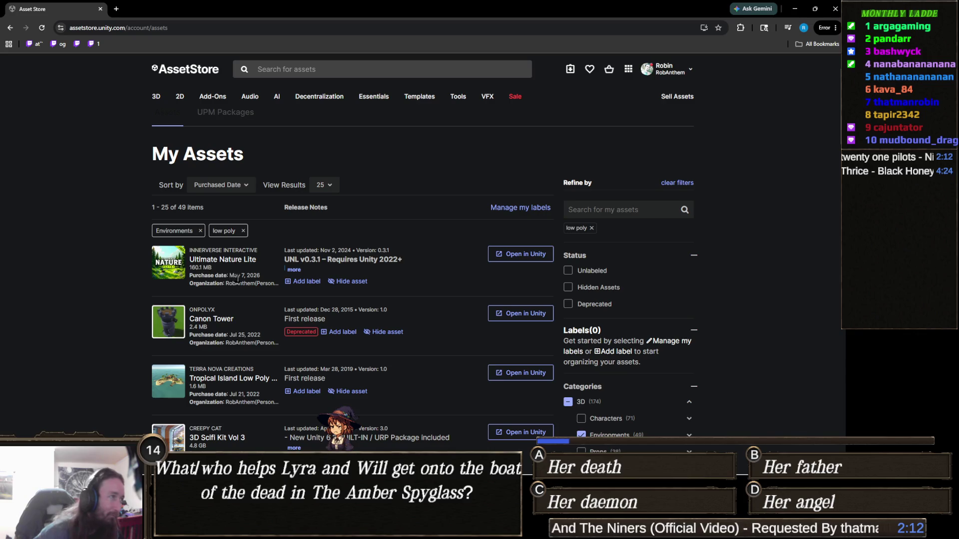
scroll(228, 280, down, 1)
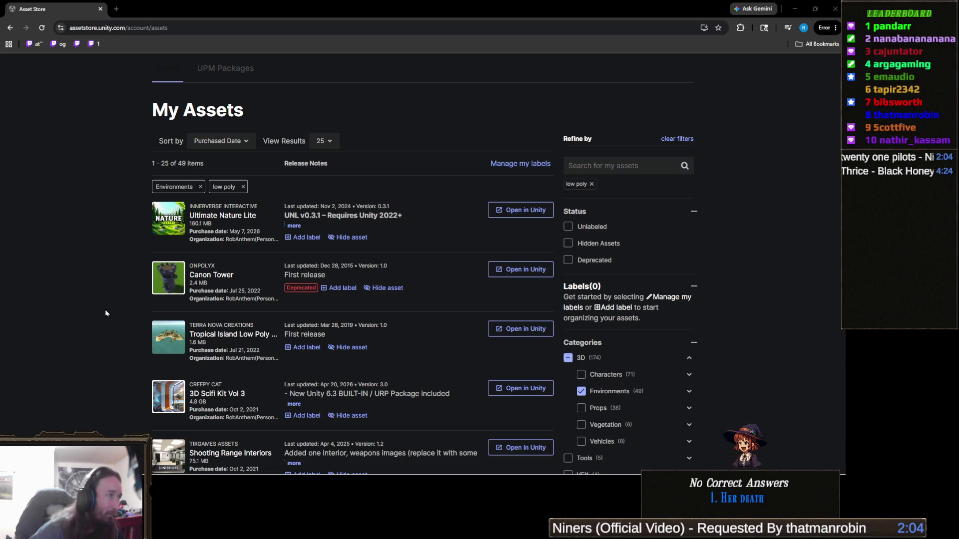
scroll(106, 314, down, 2)
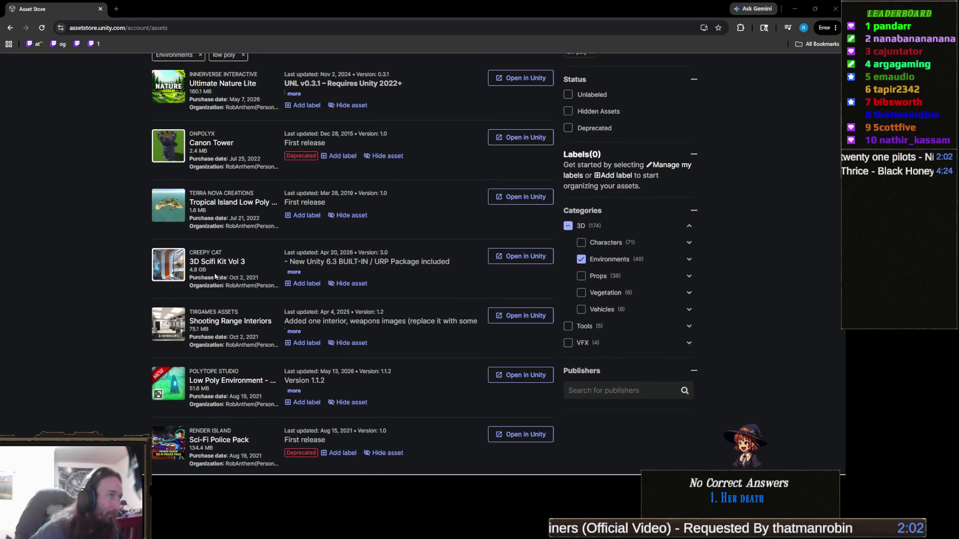
click(257, 207)
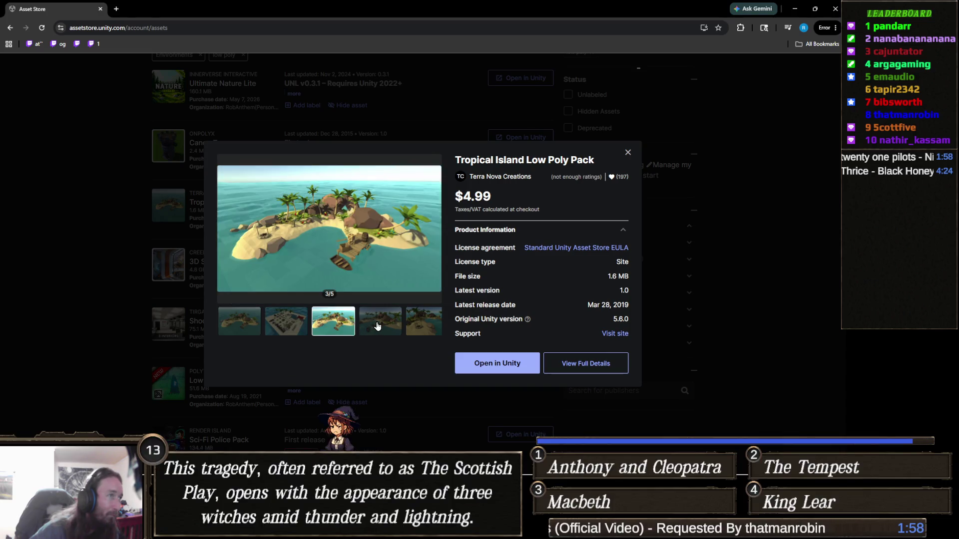
click(97, 270)
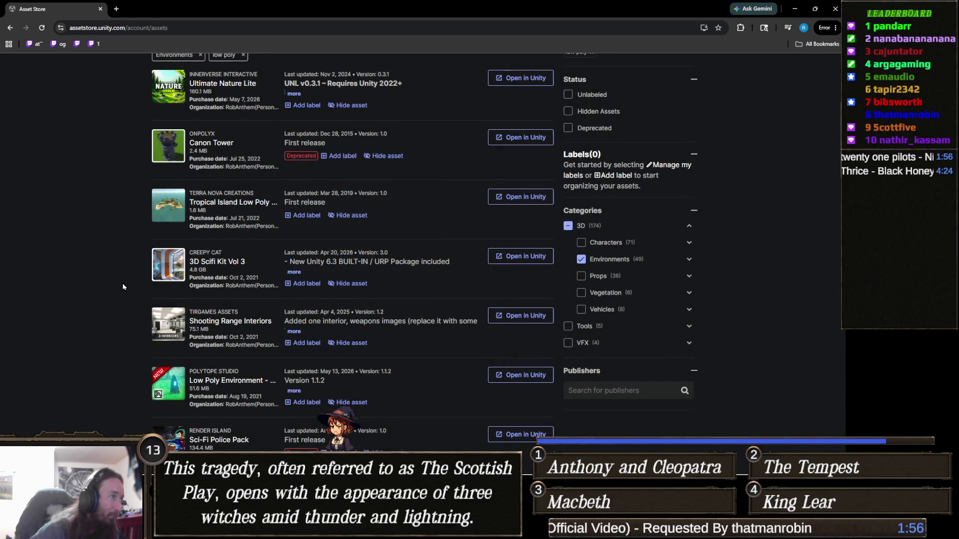
scroll(123, 287, down, 2)
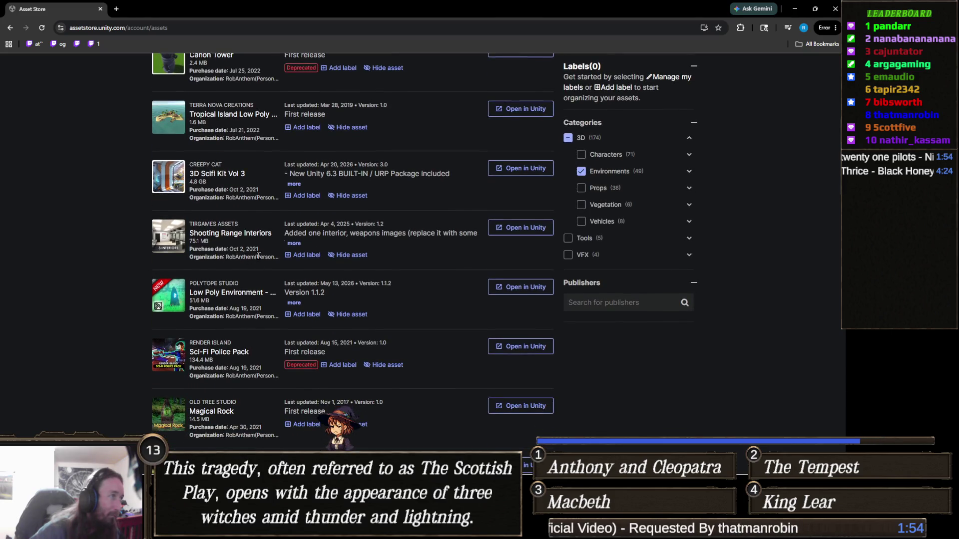
scroll(259, 255, down, 1)
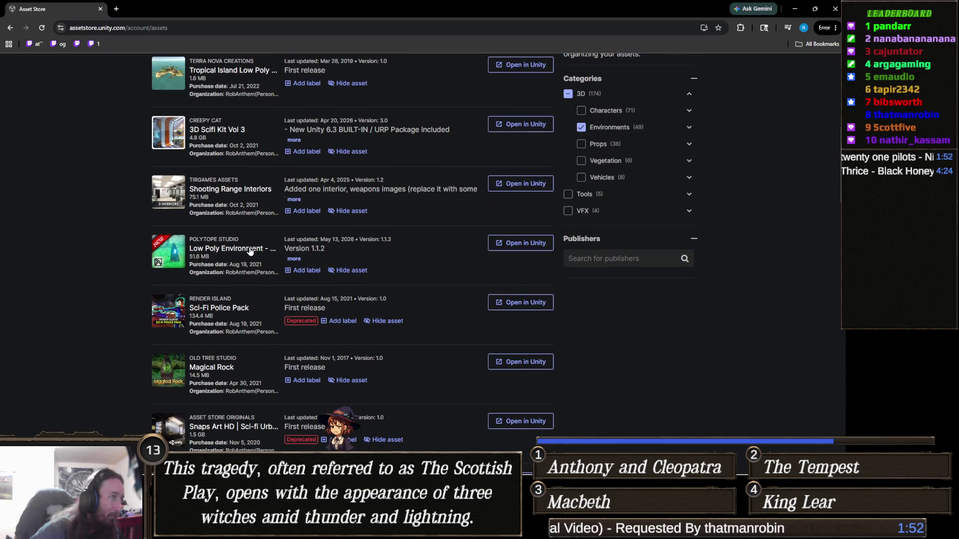
click(250, 251)
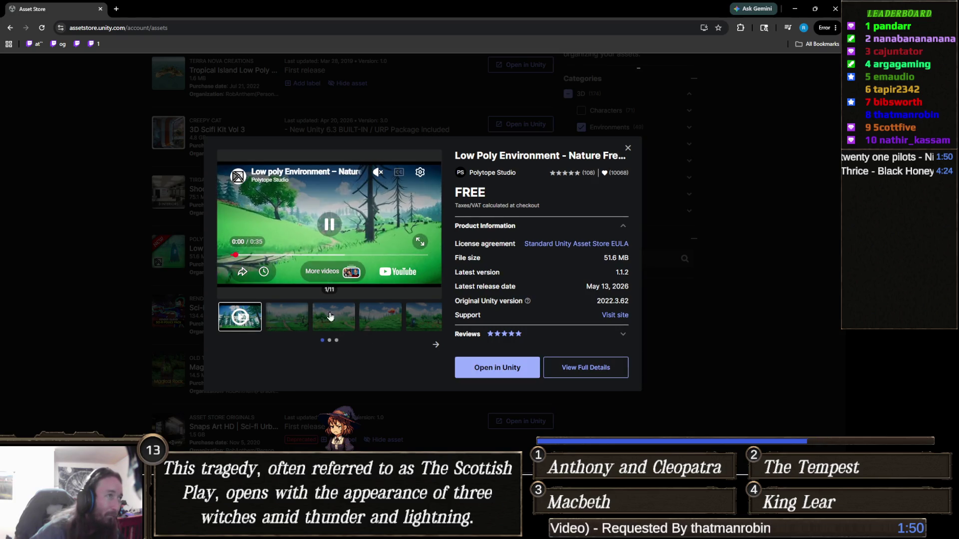
click(135, 338)
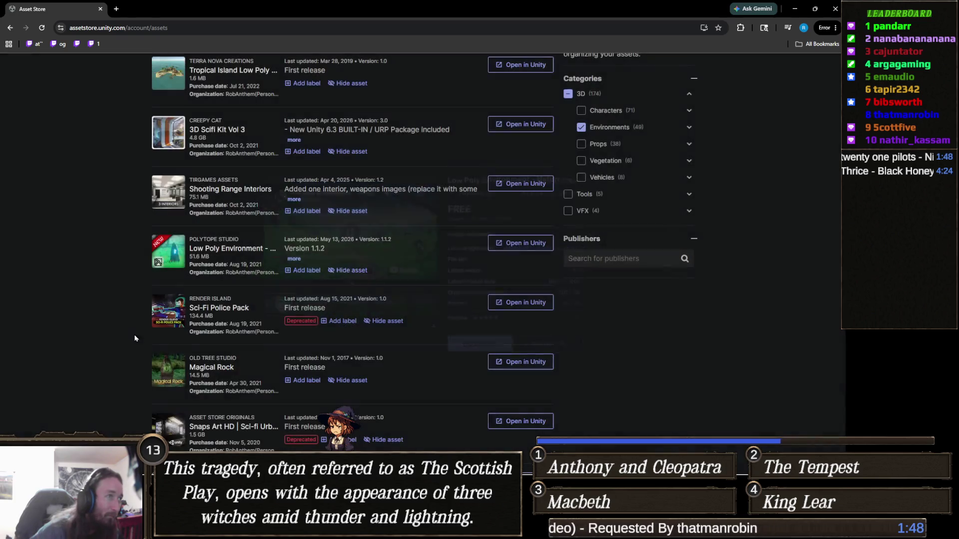
scroll(133, 337, down, 3)
scroll(130, 332, down, 2)
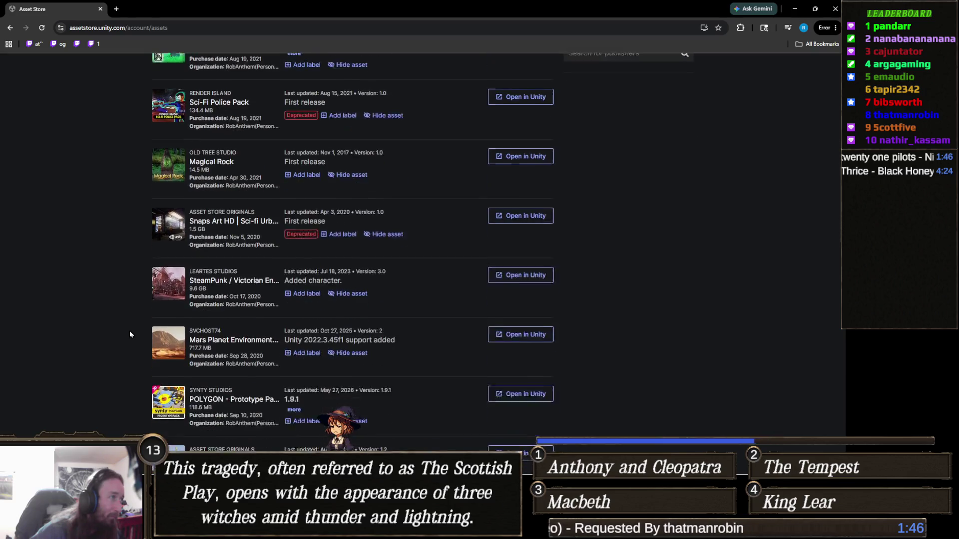
scroll(132, 319, down, 3)
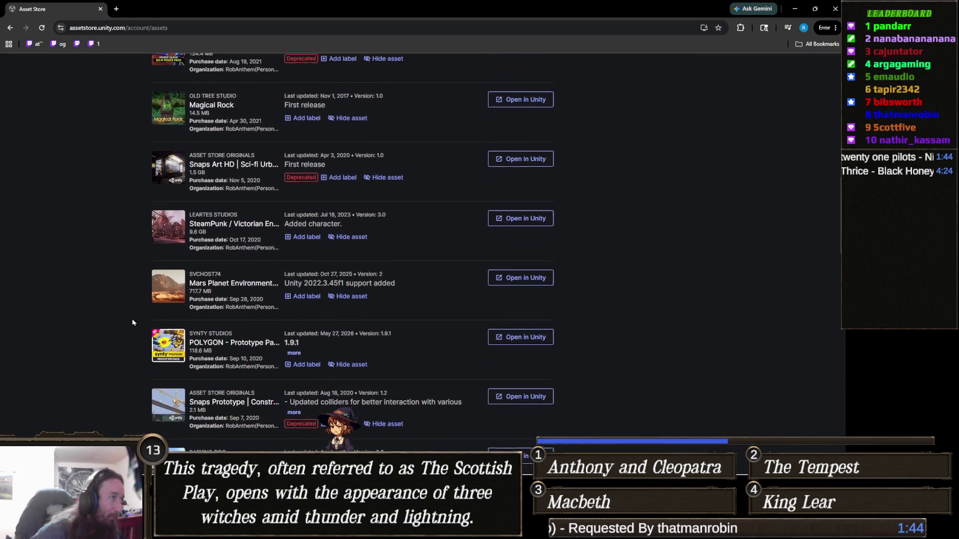
scroll(111, 317, down, 1)
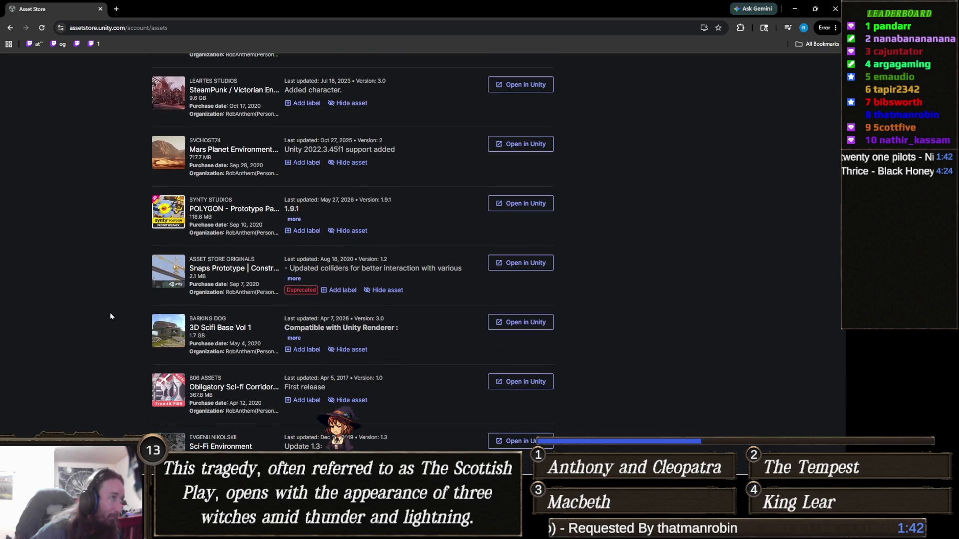
click(257, 210)
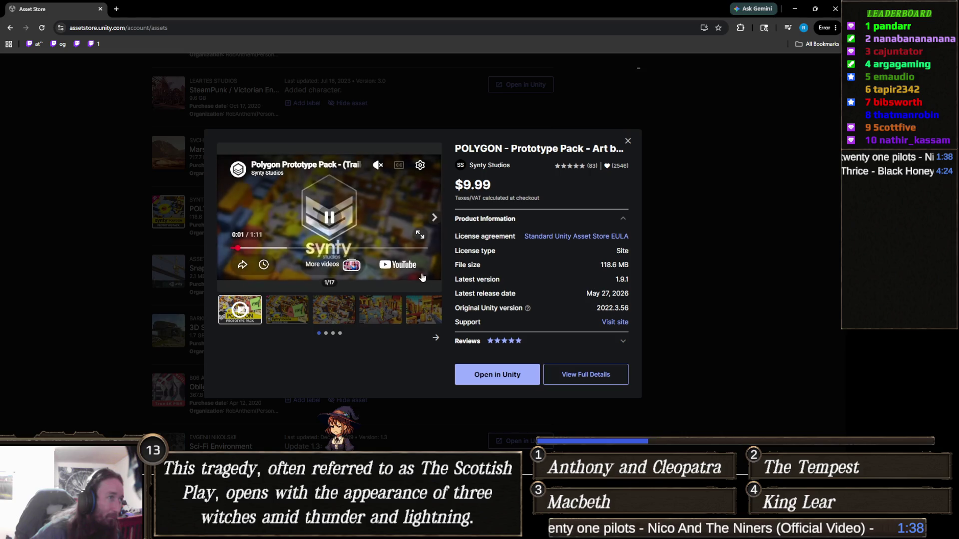
click(420, 238)
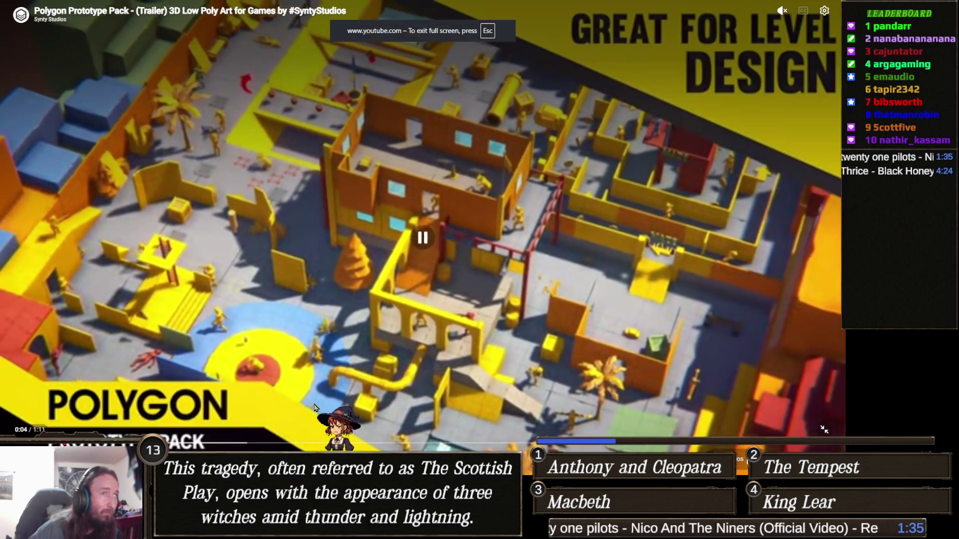
key(Escape)
click(61, 297)
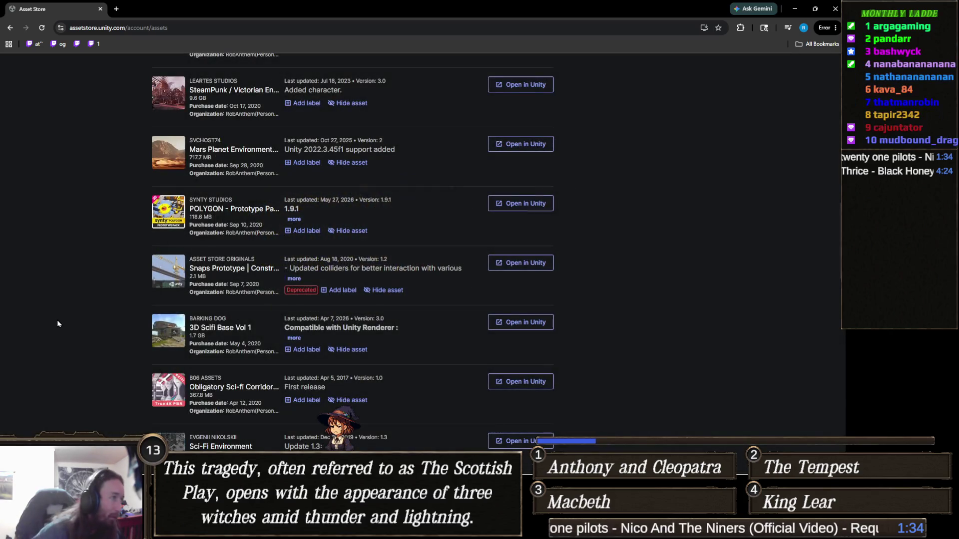
scroll(106, 324, down, 2)
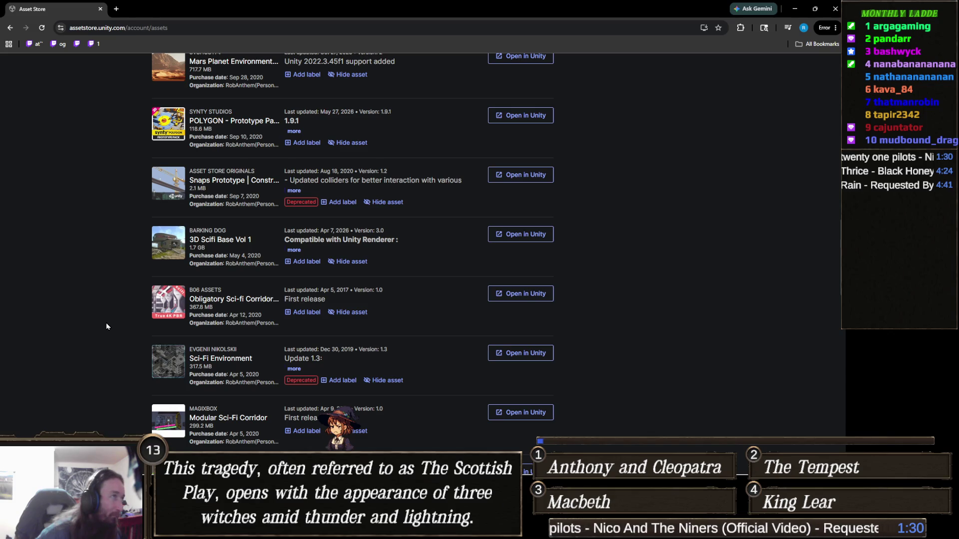
scroll(106, 323, down, 2)
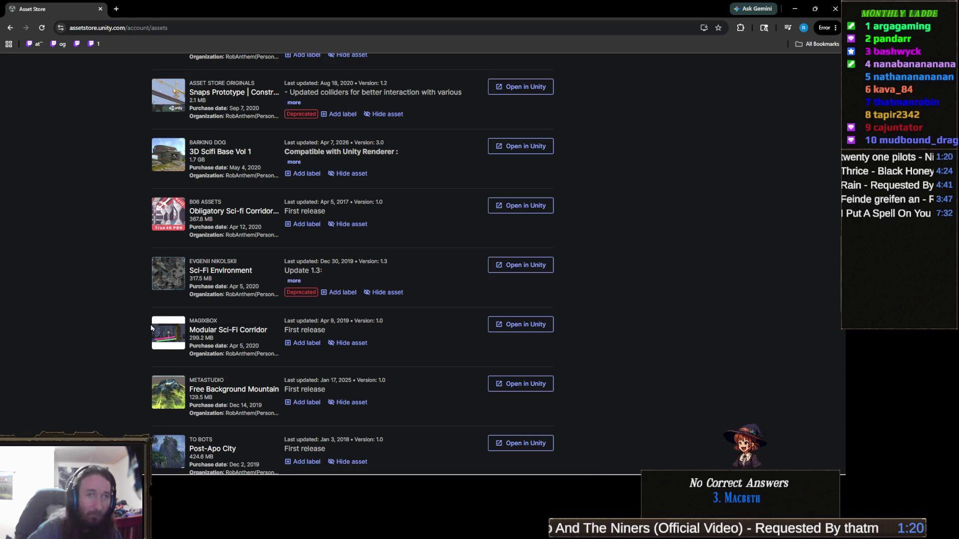
scroll(280, 345, down, 2)
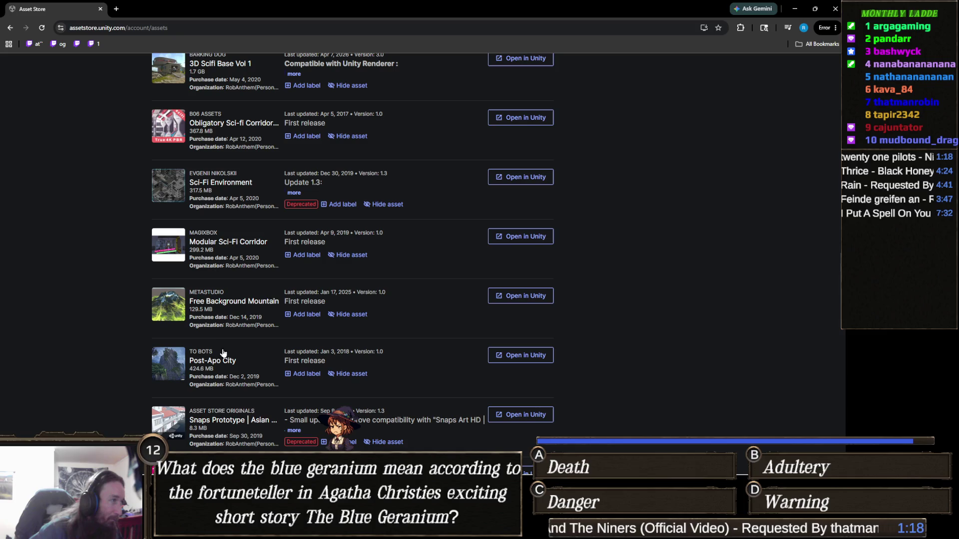
scroll(251, 338, down, 2)
scroll(252, 324, down, 2)
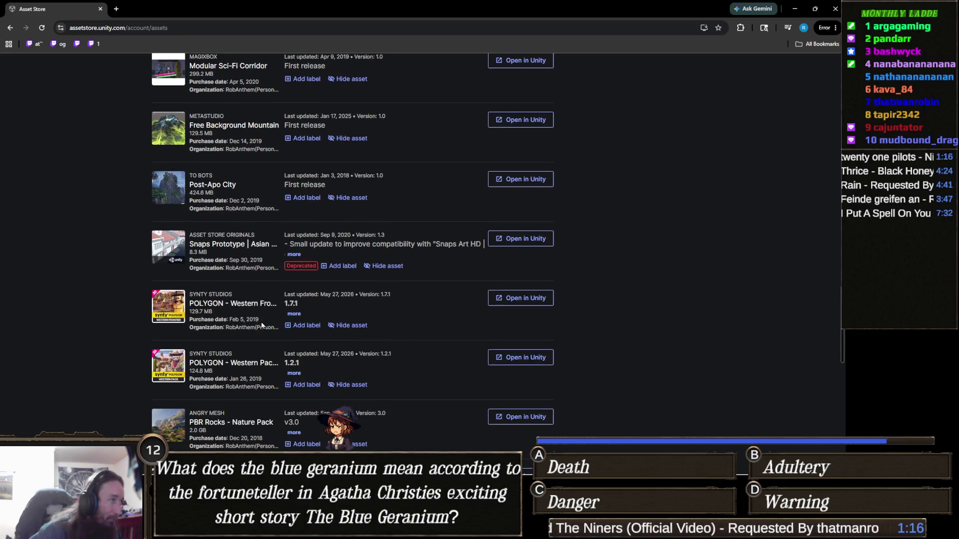
scroll(273, 315, down, 2)
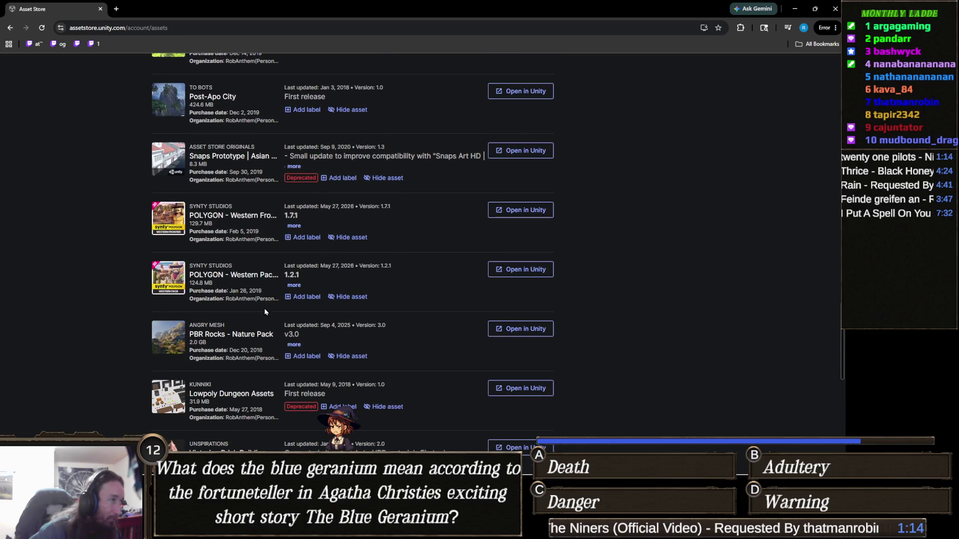
scroll(253, 298, down, 2)
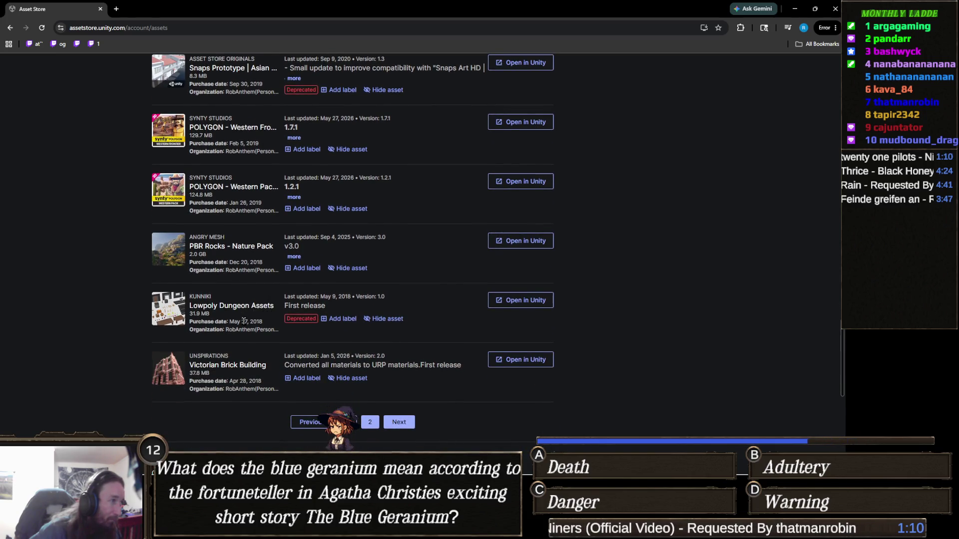
scroll(244, 321, up, 10)
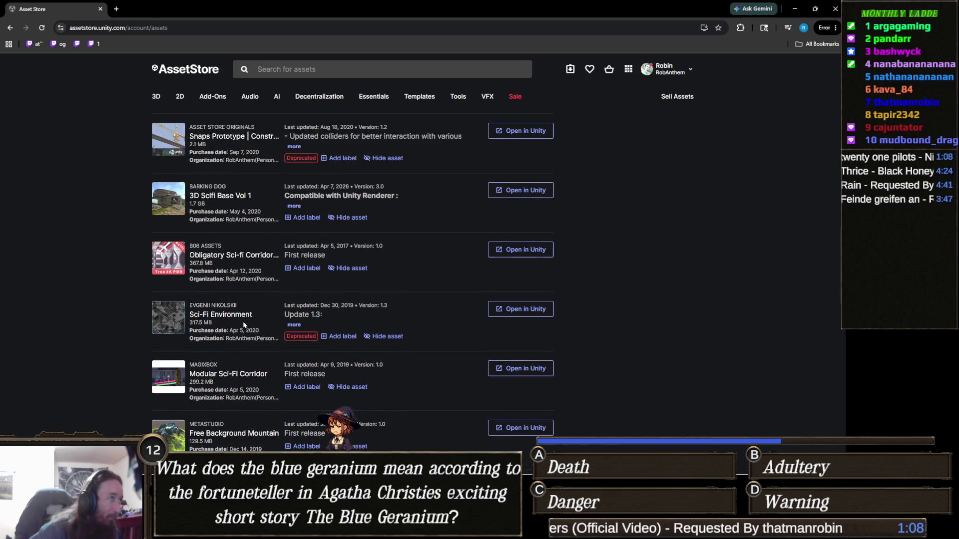
scroll(243, 321, up, 3)
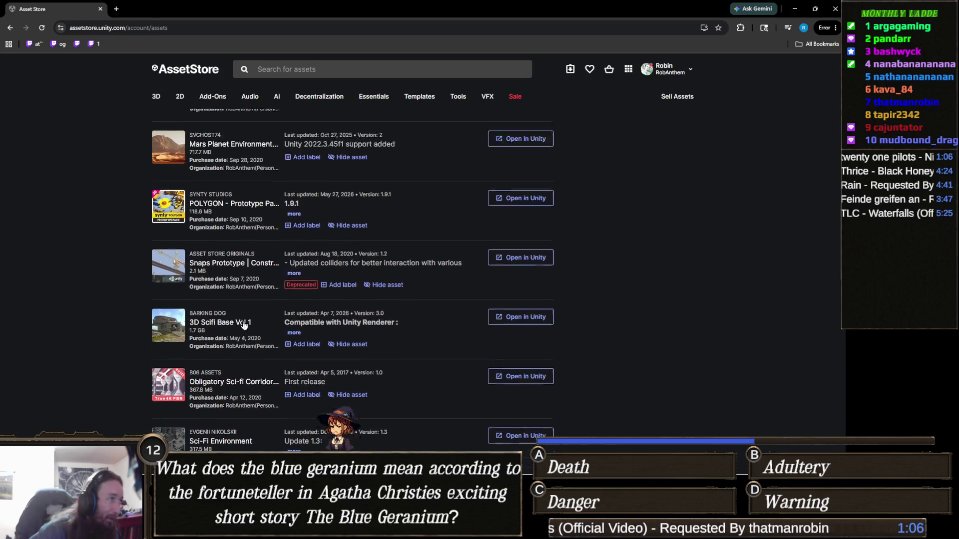
scroll(244, 324, up, 1)
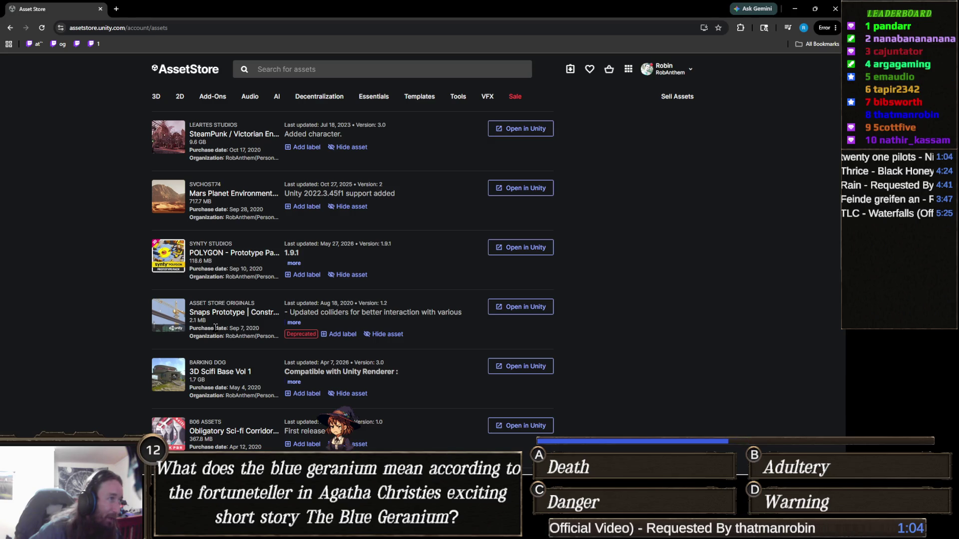
click(257, 252)
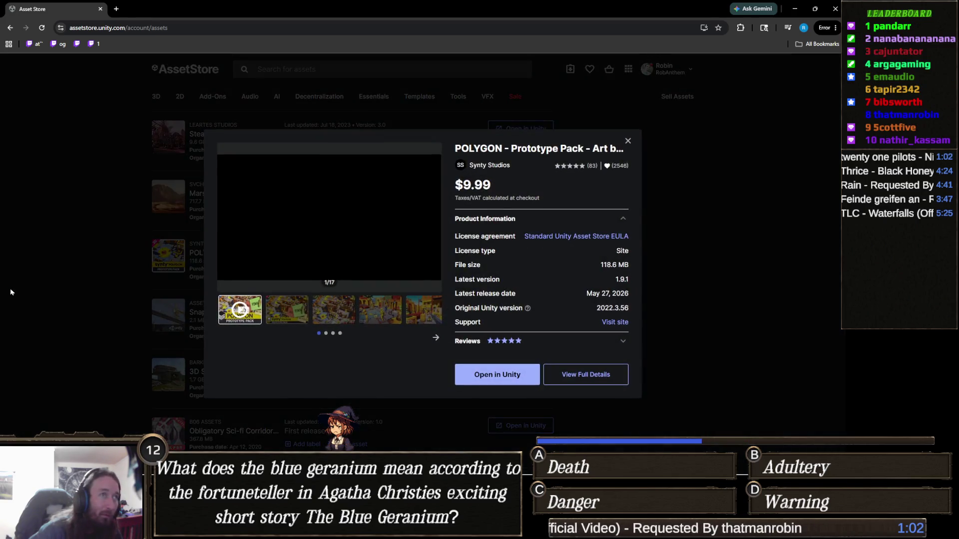
click(5, 258)
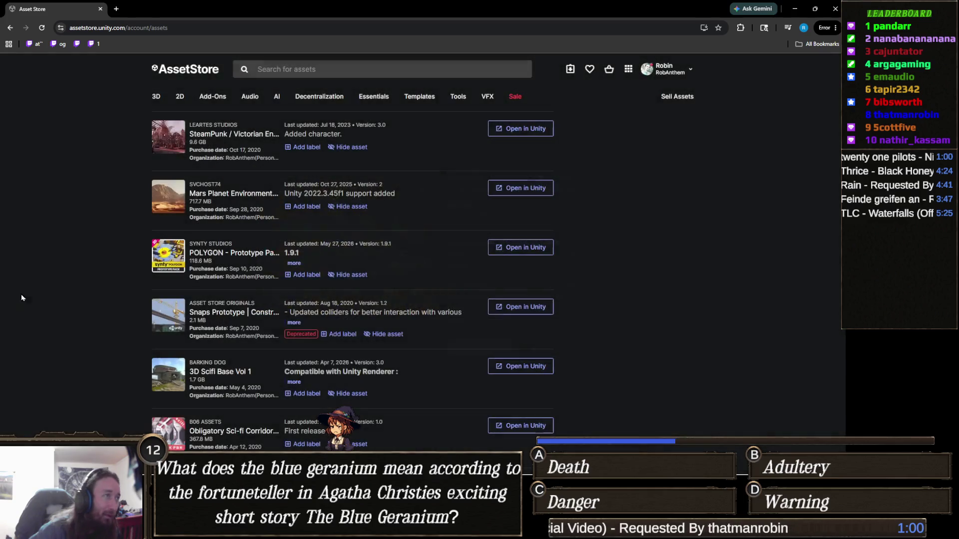
scroll(88, 315, up, 2)
scroll(89, 318, up, 4)
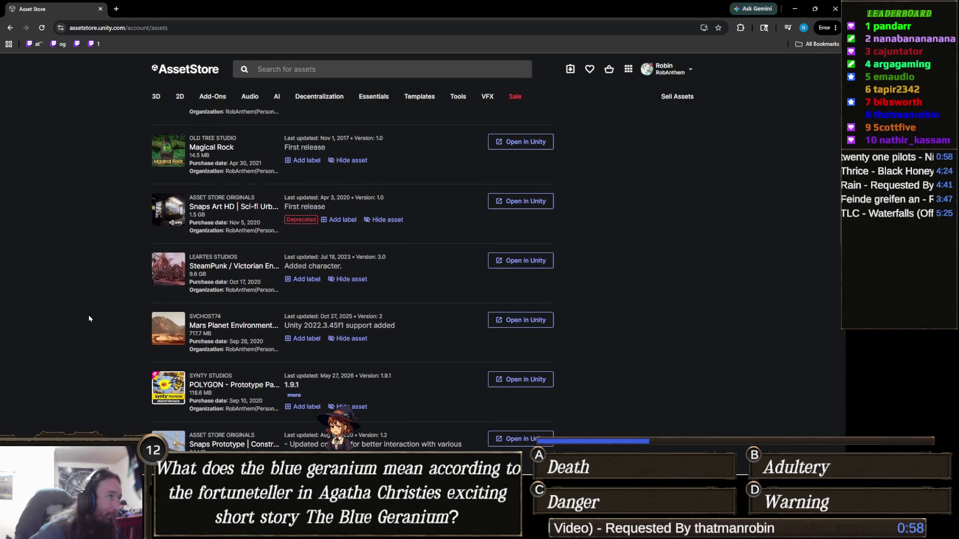
scroll(89, 319, up, 2)
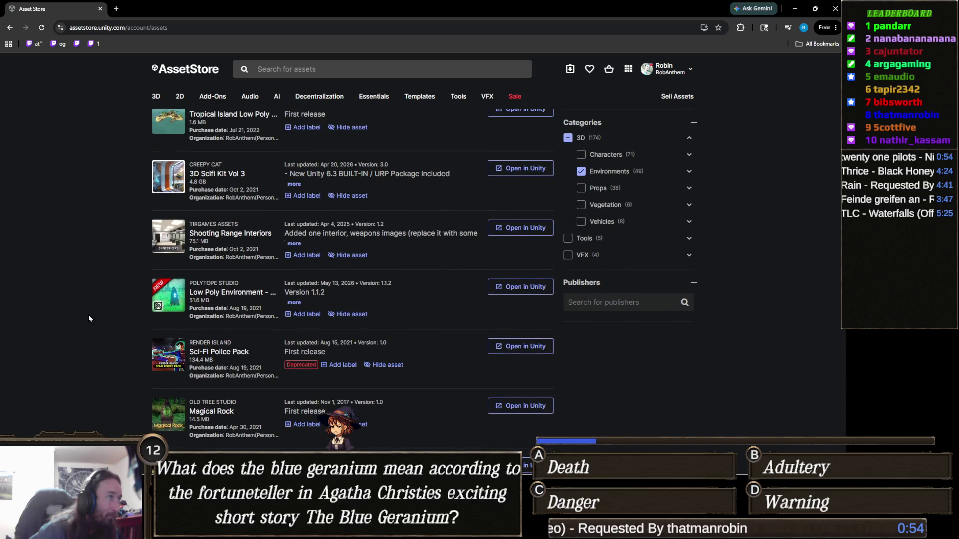
scroll(89, 318, up, 2)
scroll(89, 318, up, 2)
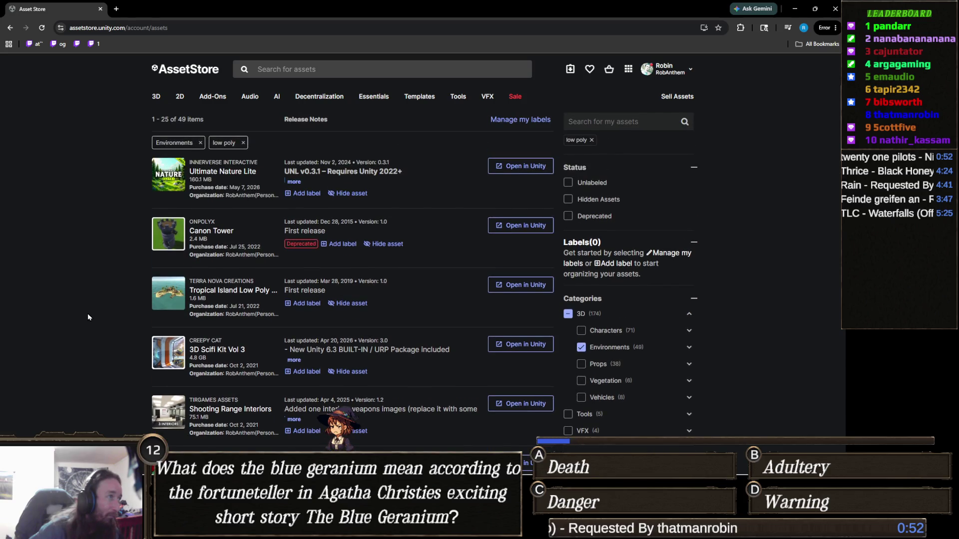
scroll(87, 318, up, 2)
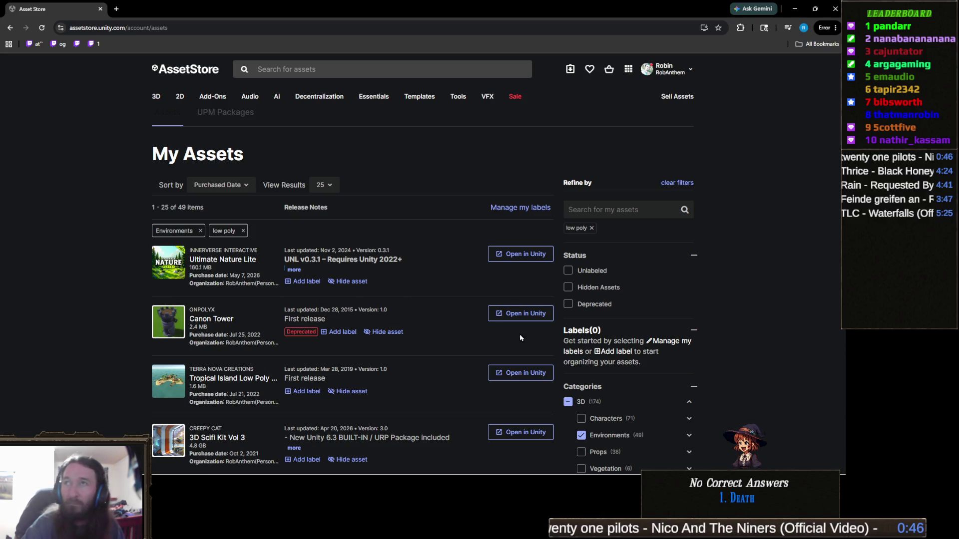
scroll(603, 290, down, 3)
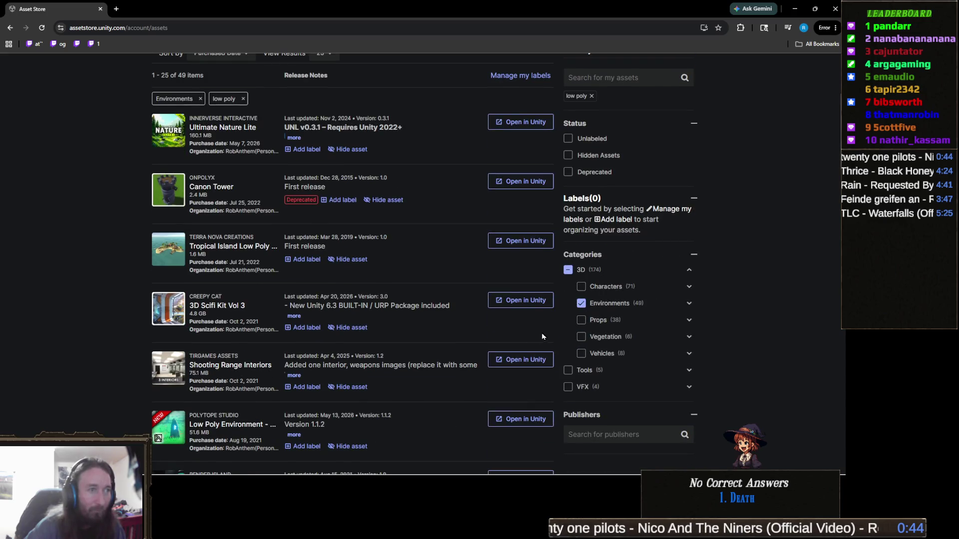
scroll(585, 278, up, 3)
Step: Remove the 'low poly' filter and scroll through all 207 Environments assets
click(589, 228)
scroll(559, 329, down, 2)
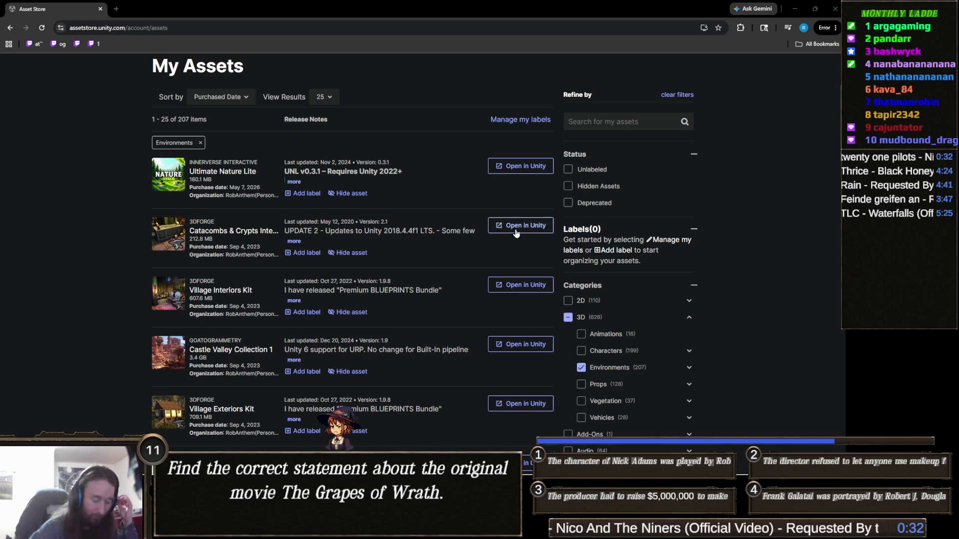
scroll(261, 278, down, 3)
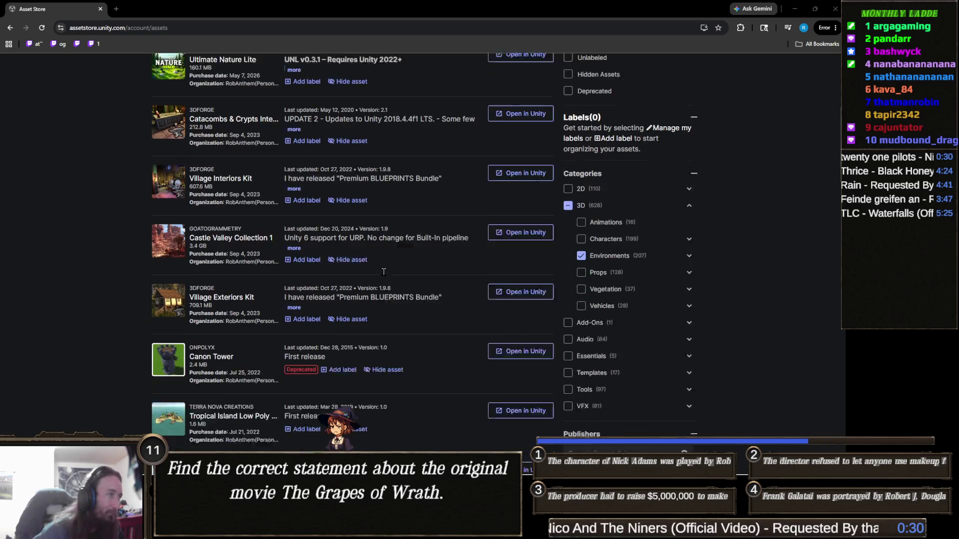
scroll(262, 278, down, 5)
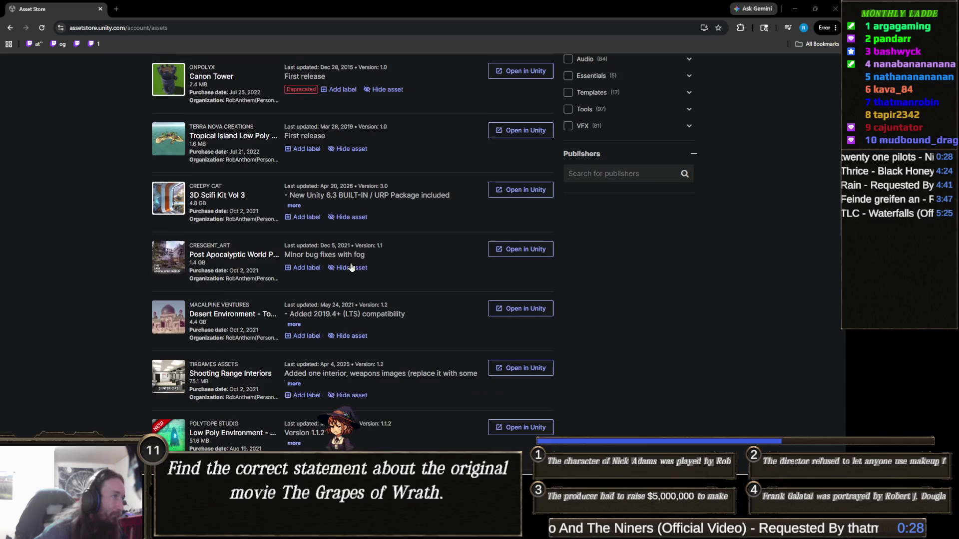
scroll(343, 267, down, 5)
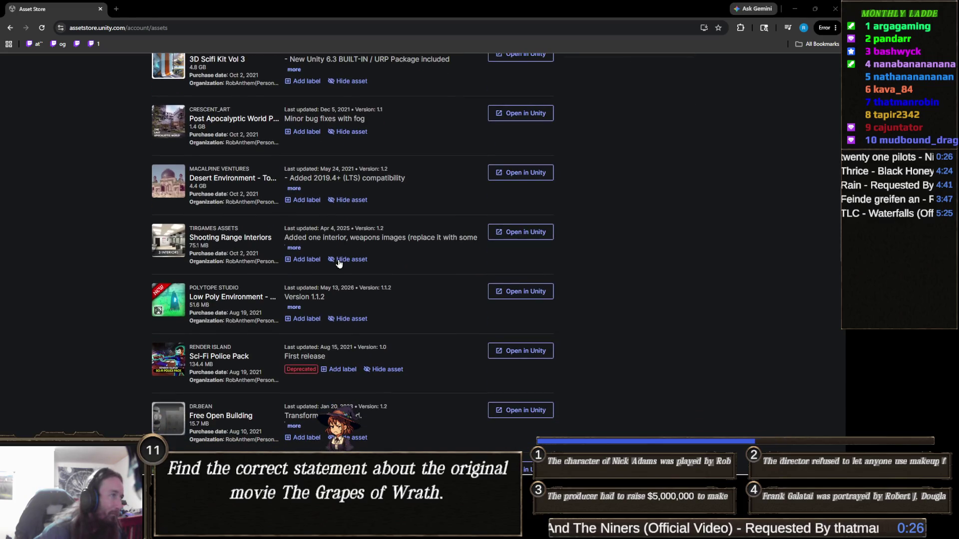
scroll(263, 265, down, 2)
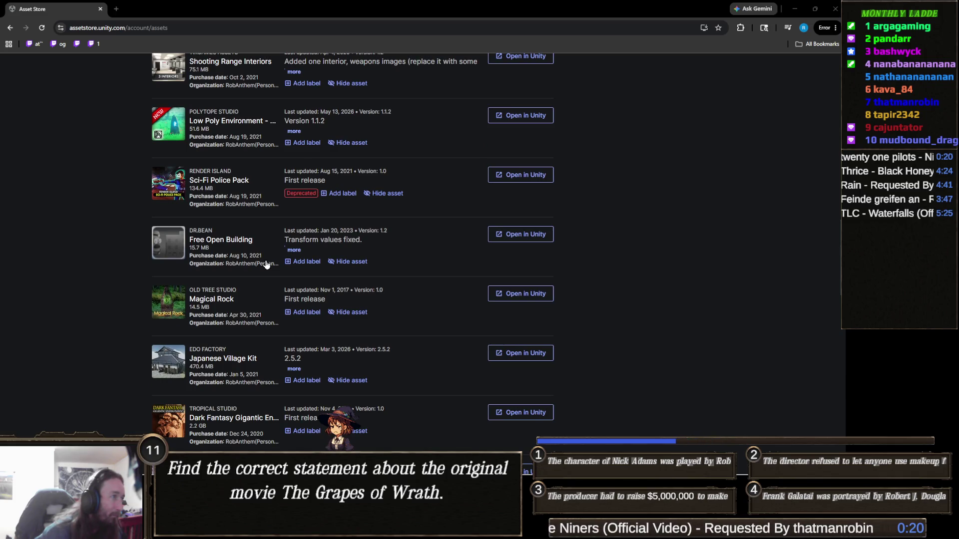
Step: Open the Sci-Fi Police Pack details panel
scroll(266, 265, down, 2)
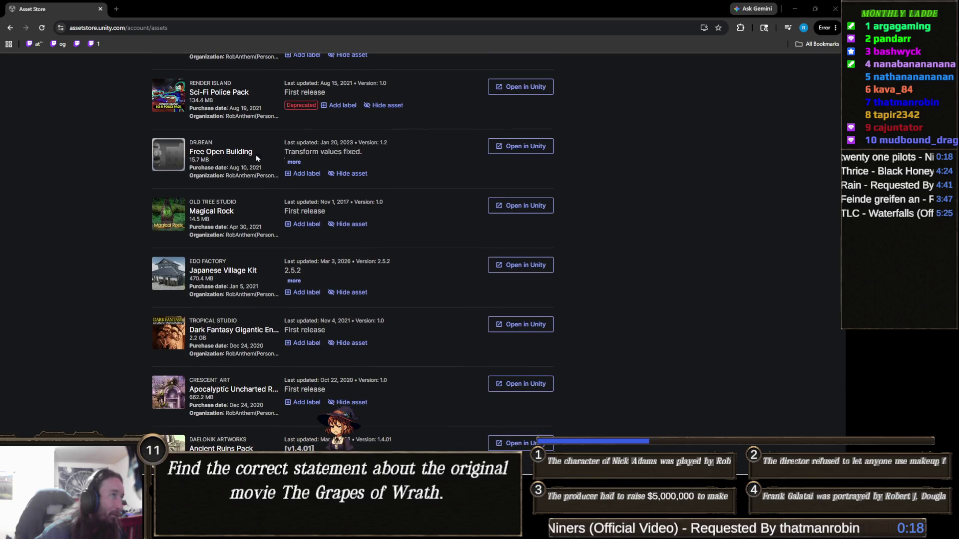
click(237, 92)
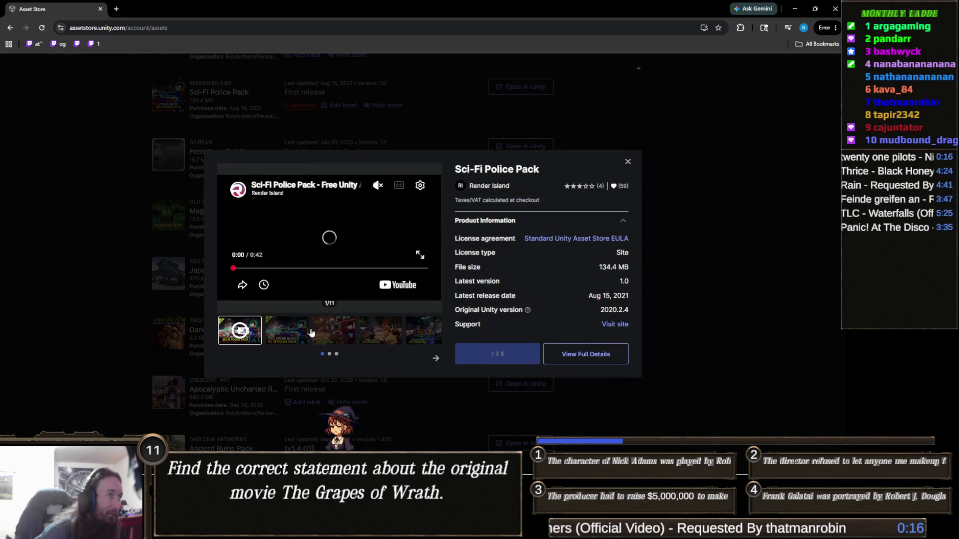
click(421, 255)
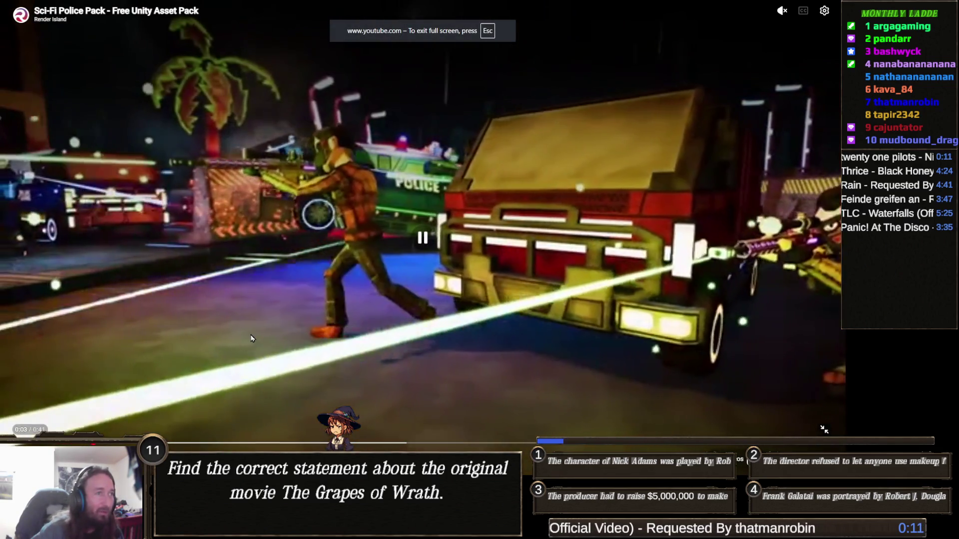
key(Escape)
click(91, 296)
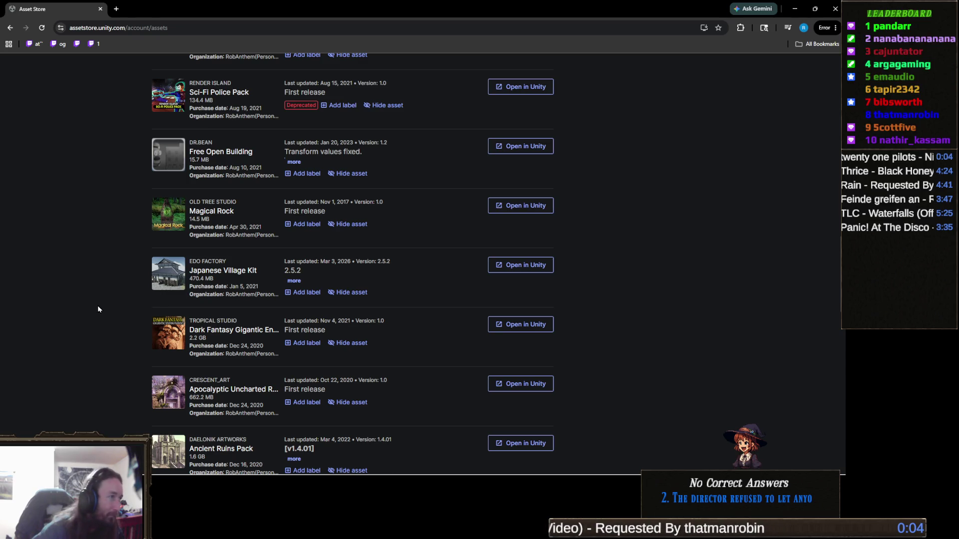
Step: Close the stray YouTube window and go to page 2 of My Assets, items 26–50
scroll(109, 315, down, 3)
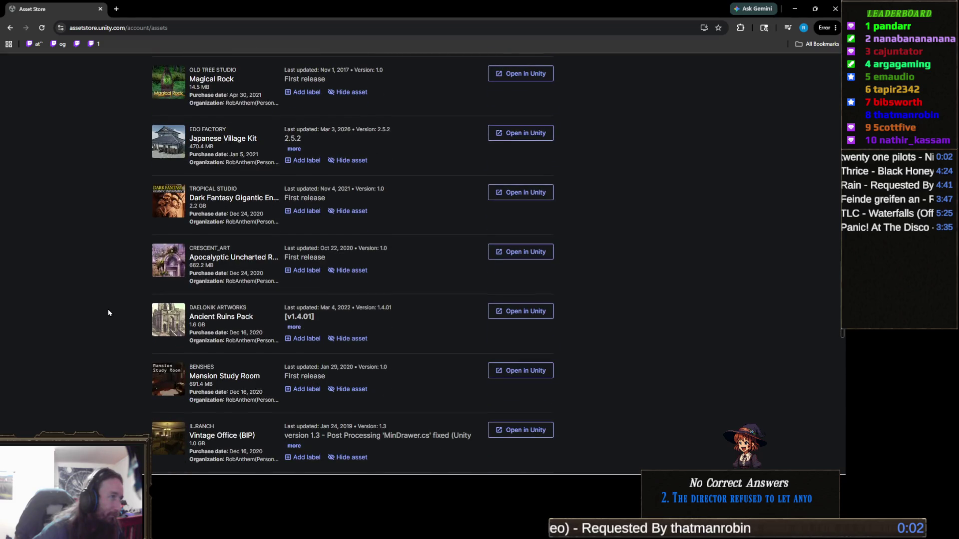
scroll(108, 310, down, 3)
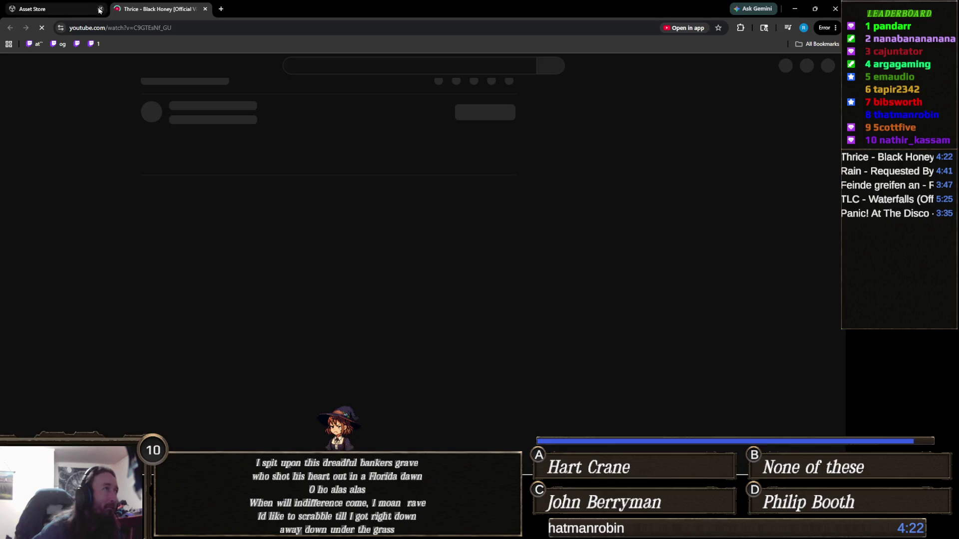
drag(186, 9, 595, 56)
click(837, 55)
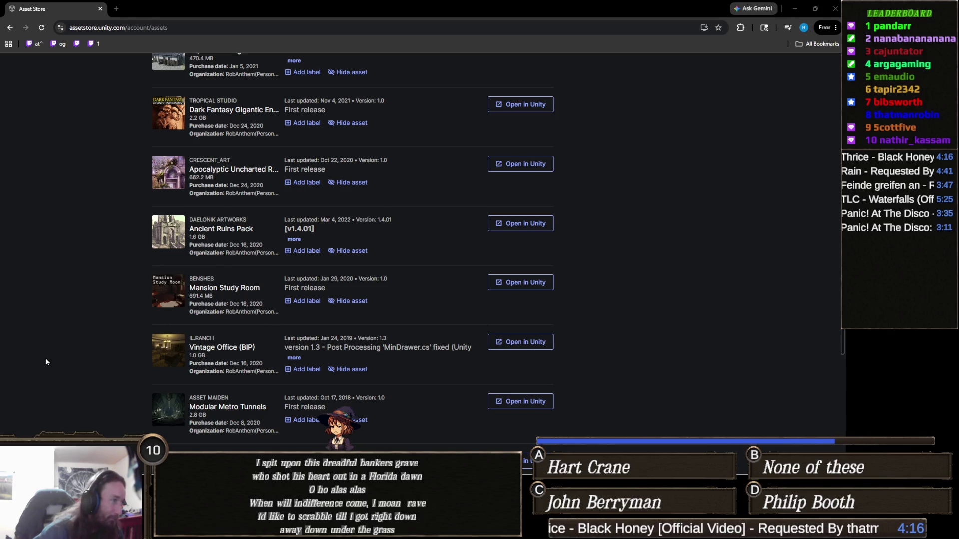
scroll(76, 344, down, 6)
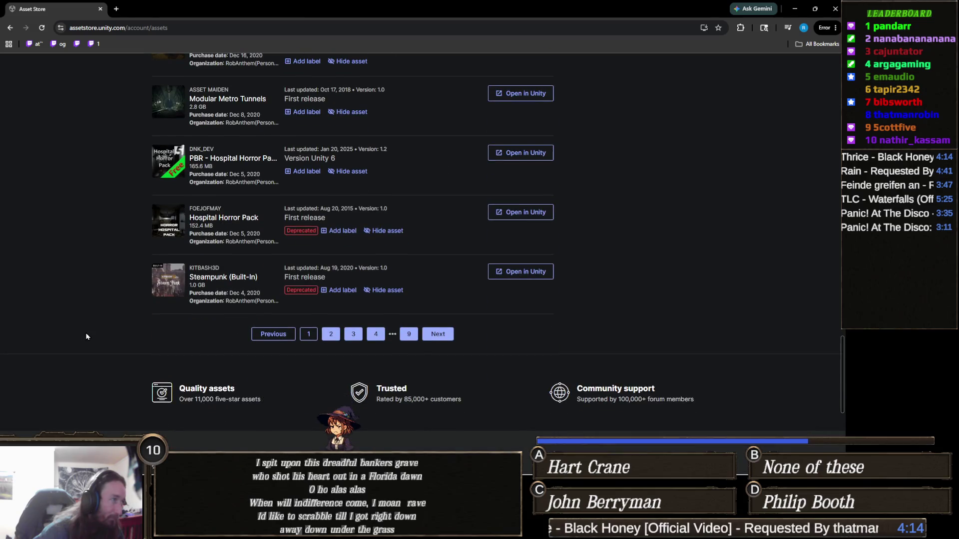
click(440, 335)
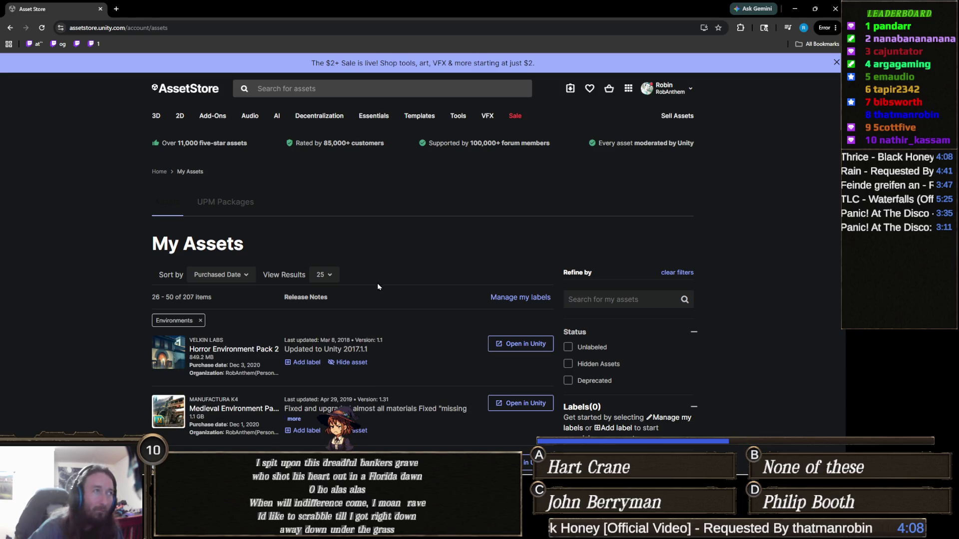
Step: Dismiss the $2+ Sale banner and scroll through page 2's Environments assets
click(836, 63)
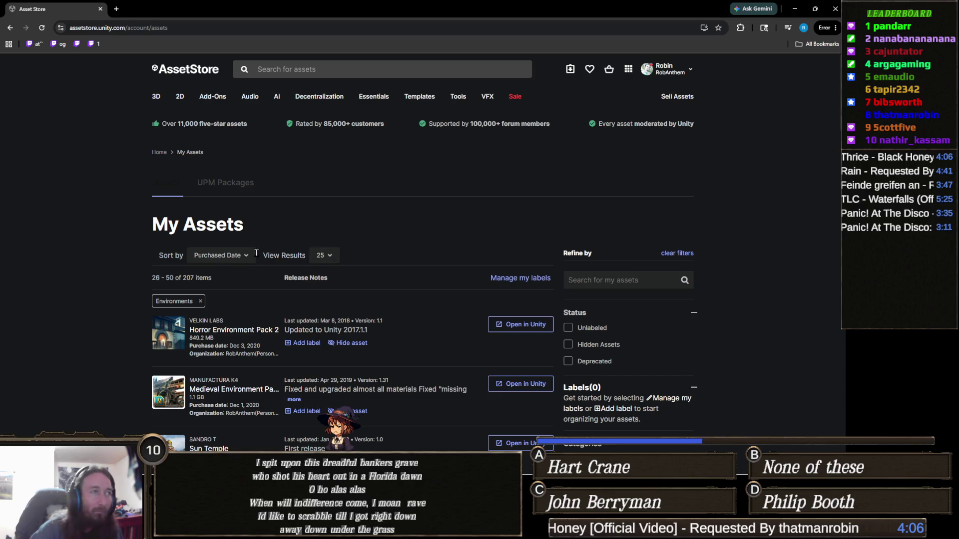
scroll(251, 232, down, 3)
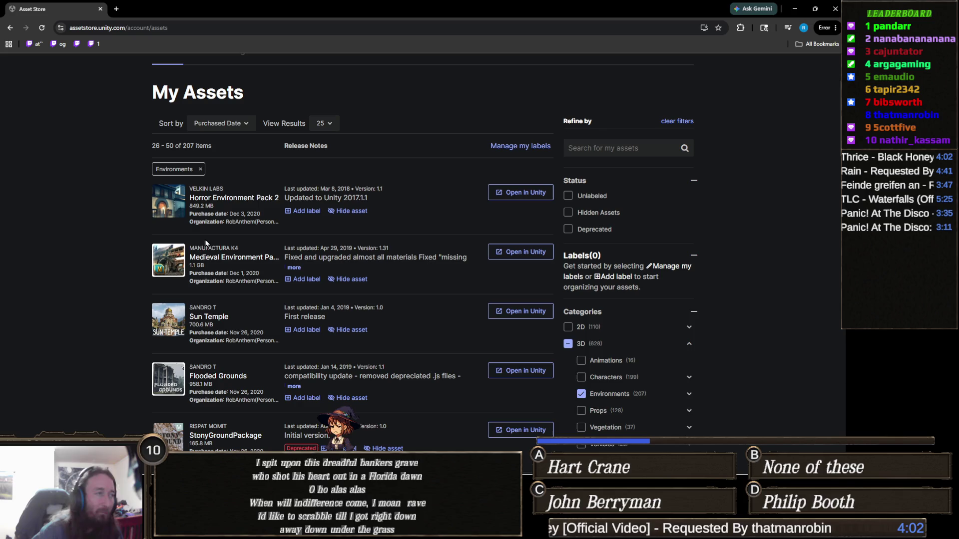
scroll(120, 268, down, 3)
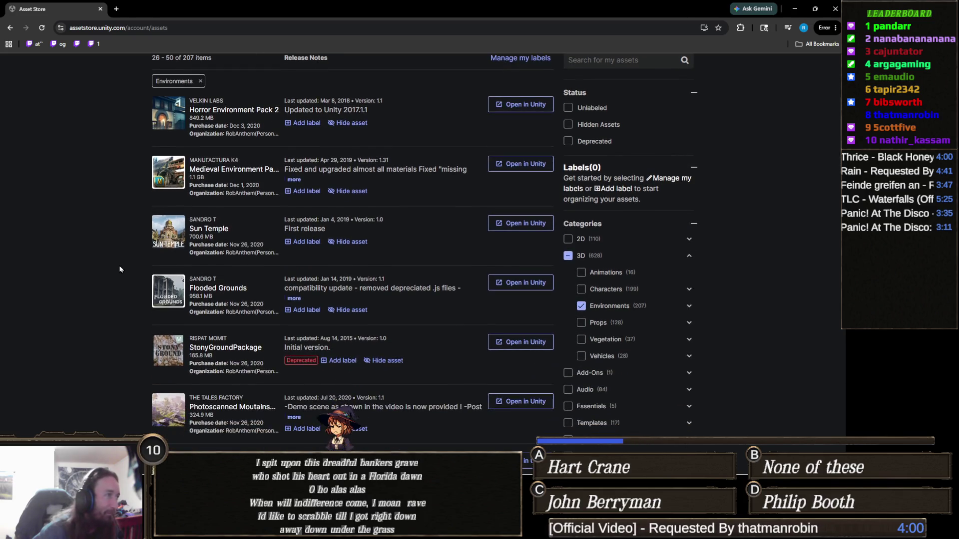
scroll(120, 267, down, 2)
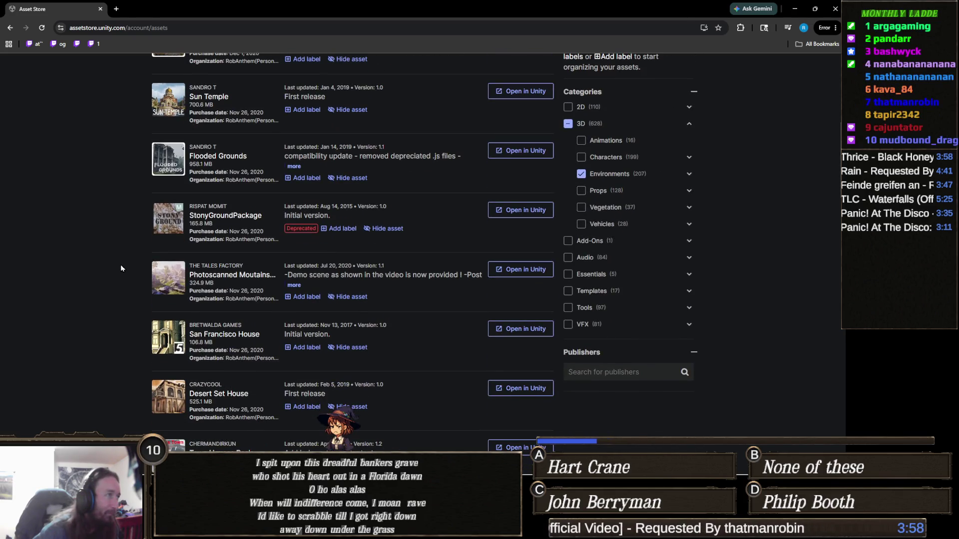
scroll(124, 263, down, 2)
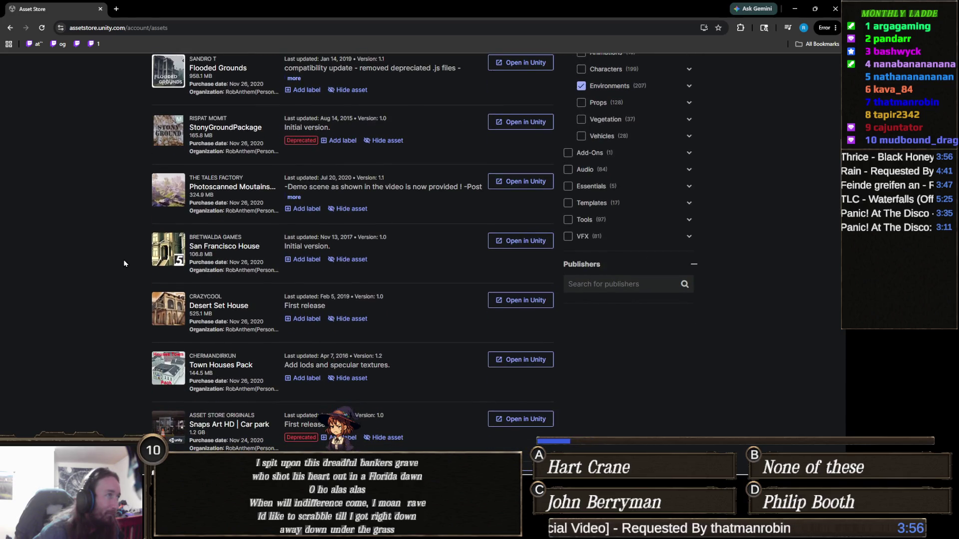
scroll(124, 264, down, 3)
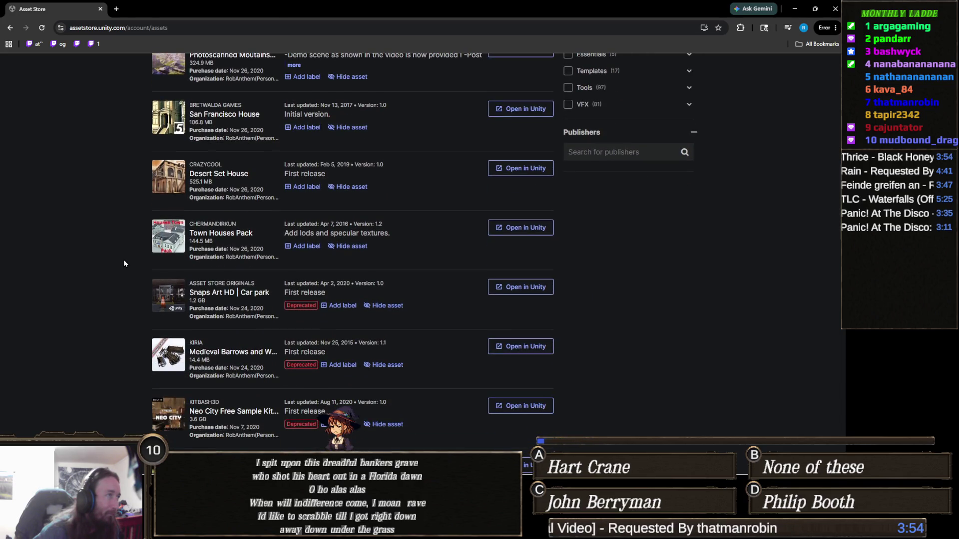
scroll(125, 263, down, 2)
scroll(125, 263, down, 3)
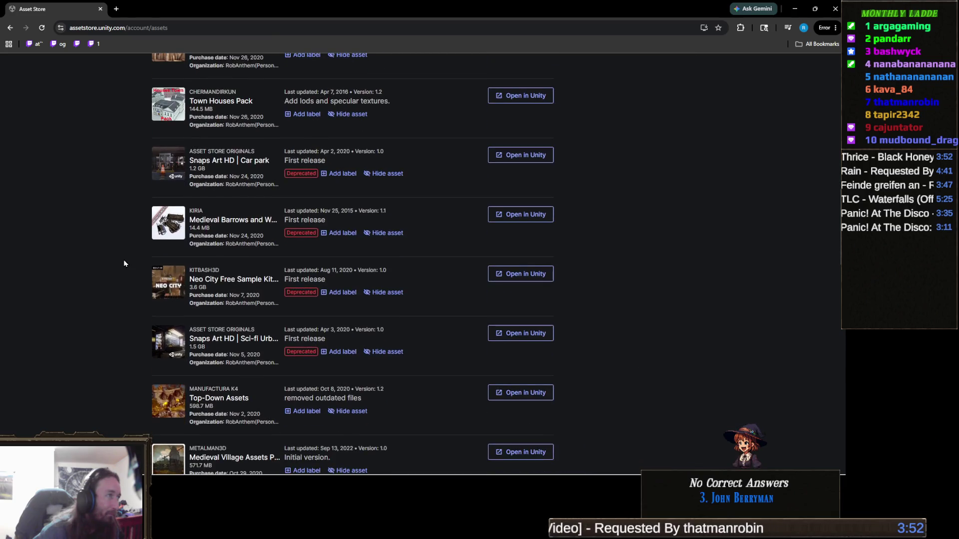
Step: Scroll to the pagination bar and advance to page 3, items 51–75
scroll(125, 263, down, 4)
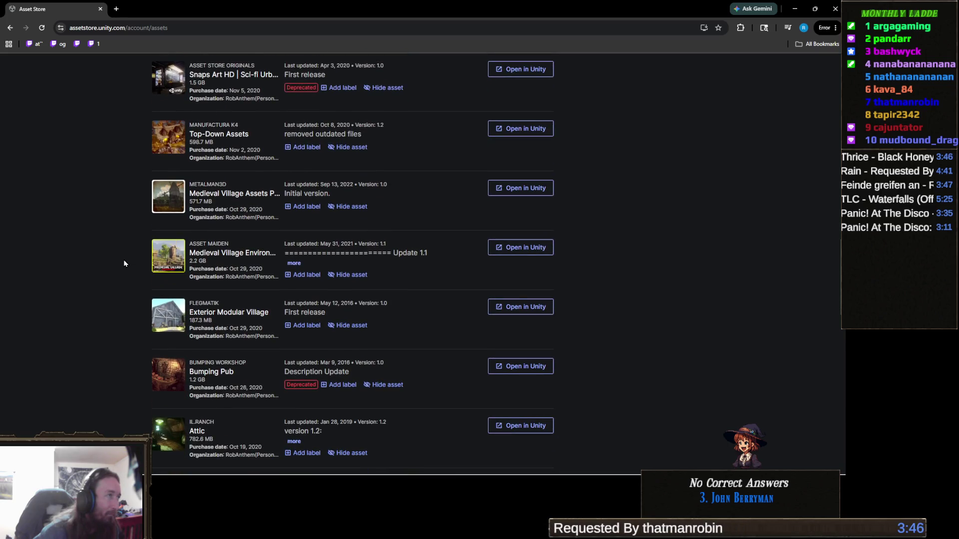
scroll(125, 263, down, 1)
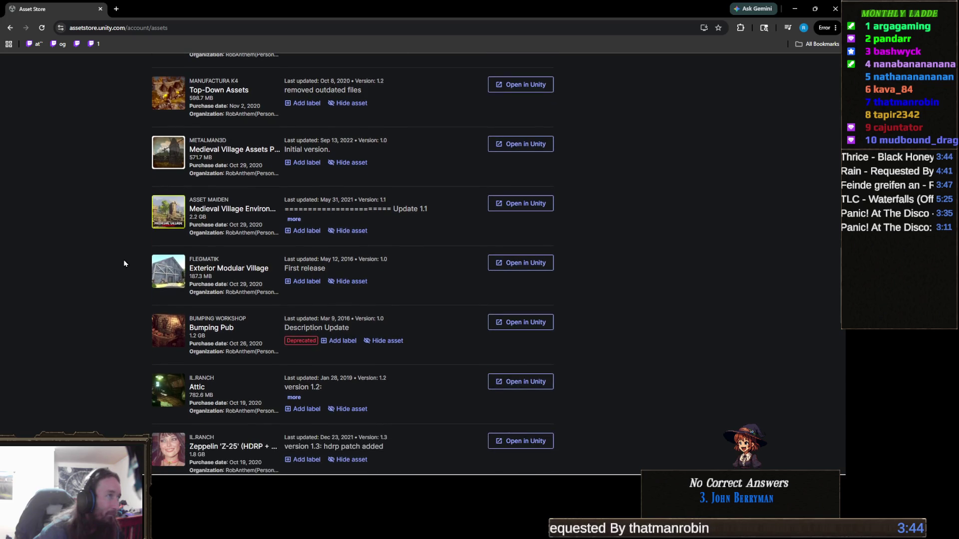
scroll(124, 263, down, 2)
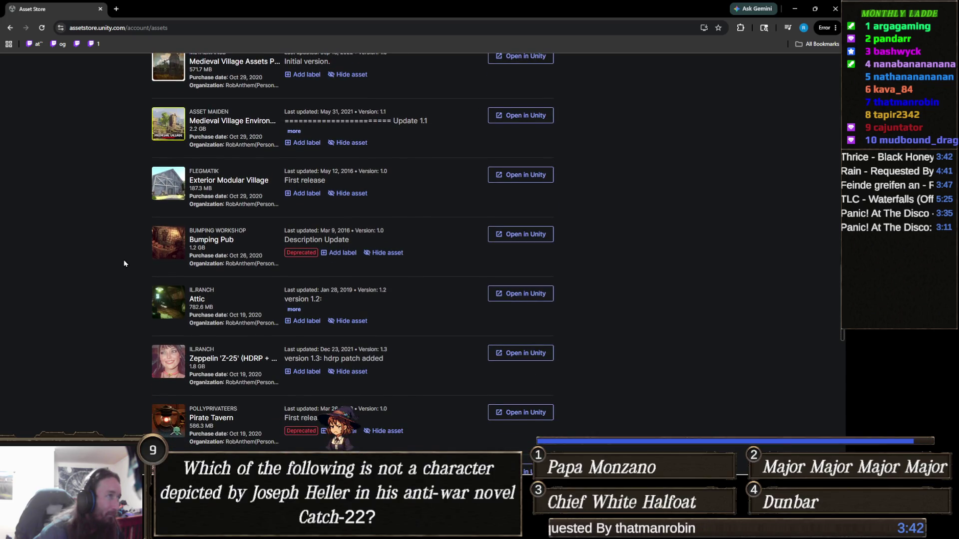
scroll(124, 264, down, 3)
scroll(124, 263, down, 4)
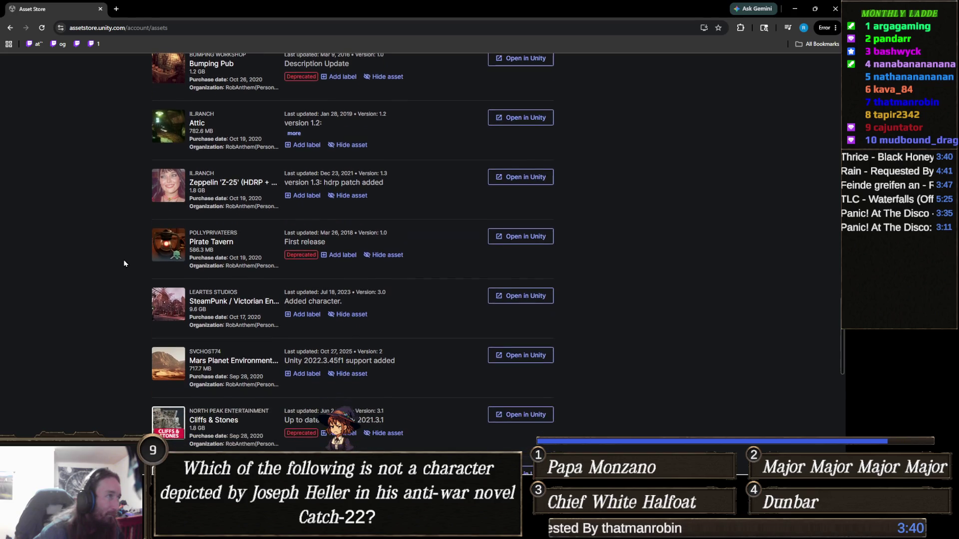
scroll(125, 264, down, 1)
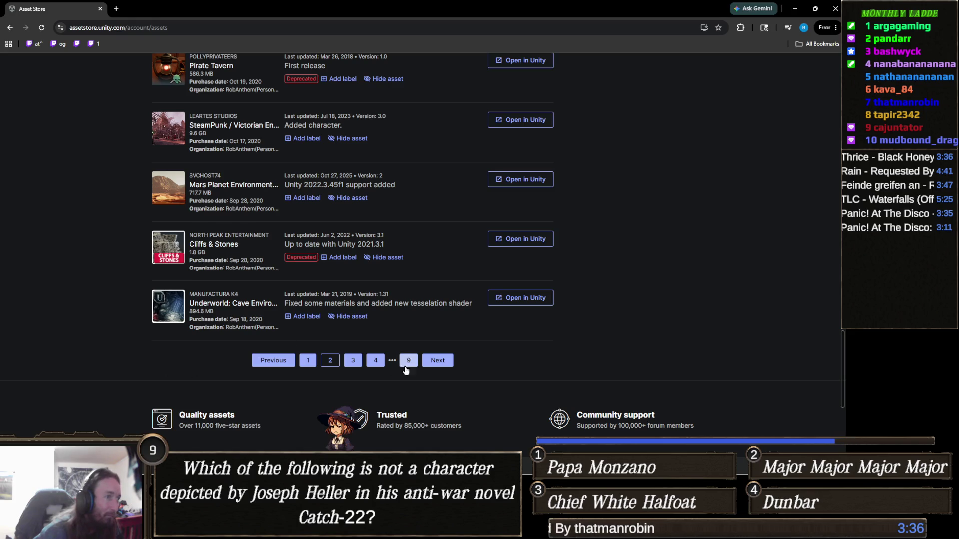
click(439, 363)
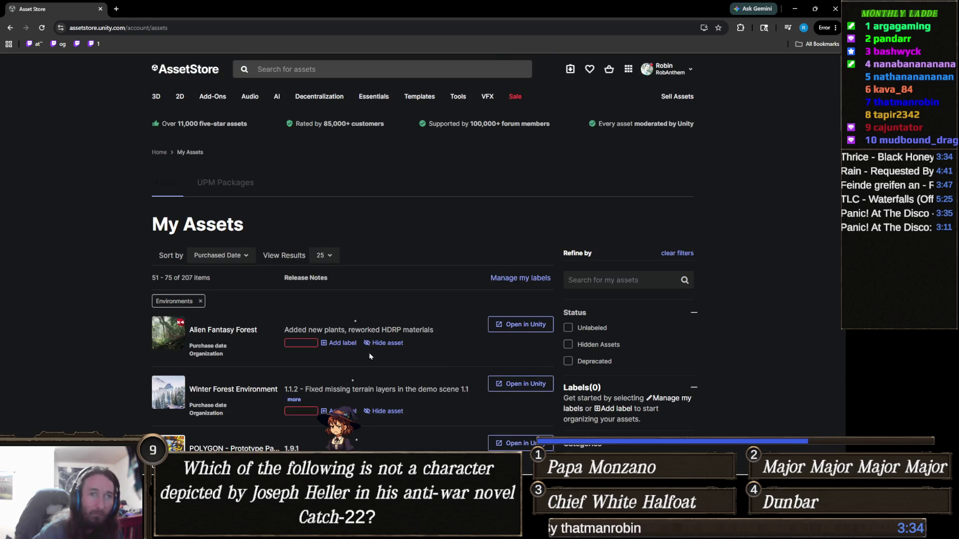
Step: Scroll page 3 and briefly open the POLYGON - Prototype Pack details
scroll(261, 339, down, 3)
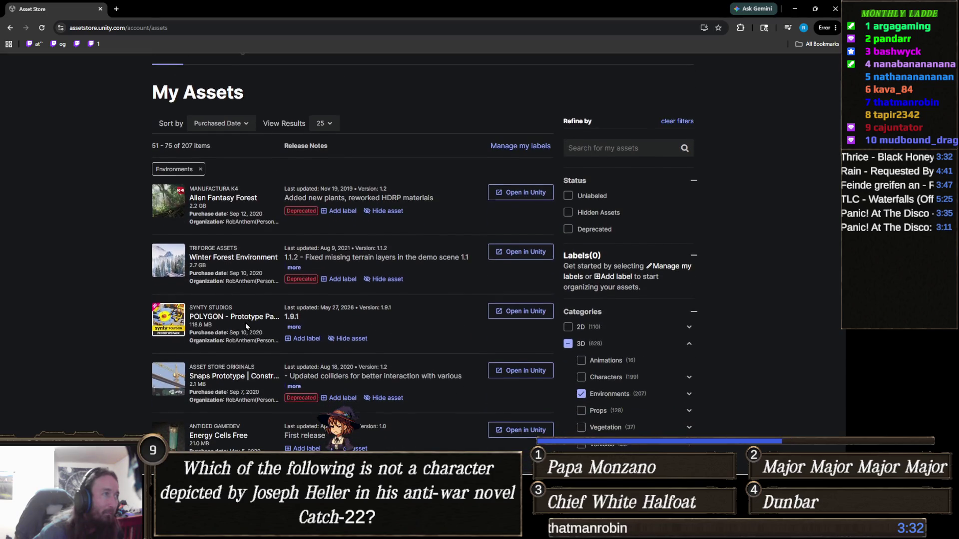
scroll(246, 326, down, 2)
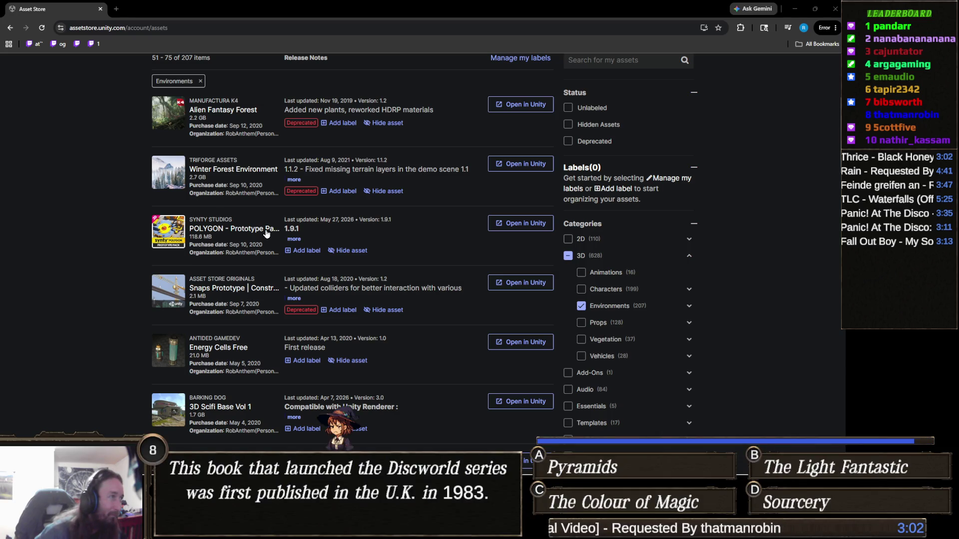
click(266, 231)
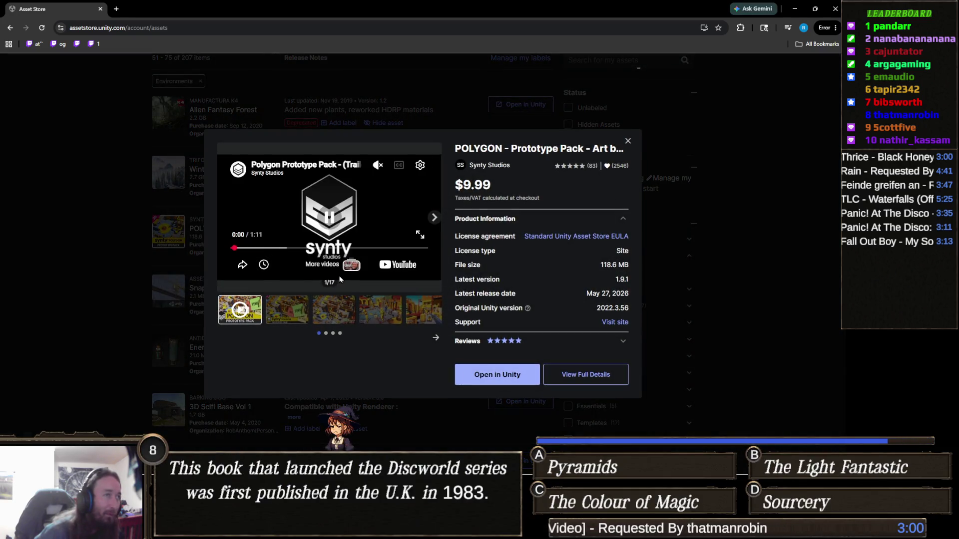
click(91, 258)
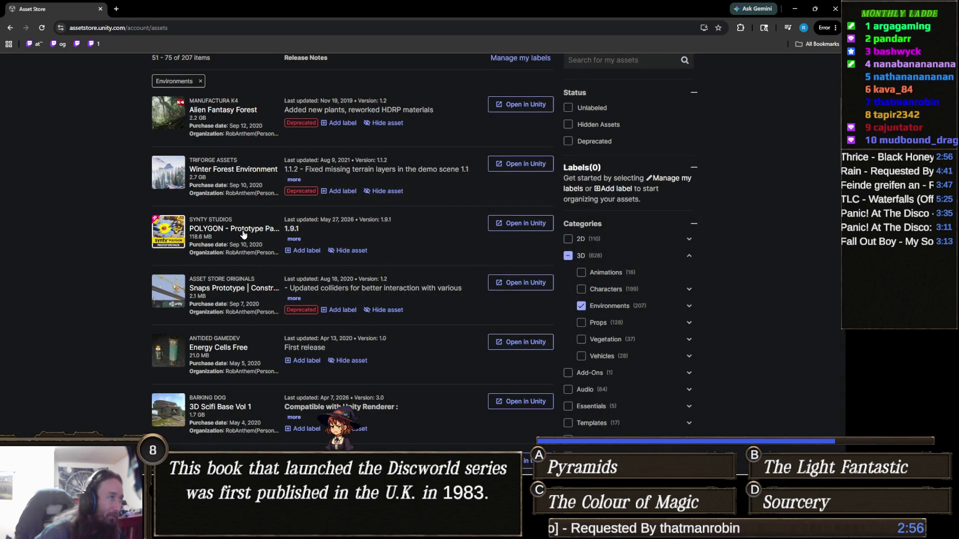
Step: Reopen POLYGON - Prototype Pack and flip its gallery to image 5 of 17, then close it
click(243, 231)
click(286, 310)
click(330, 313)
click(366, 313)
click(409, 312)
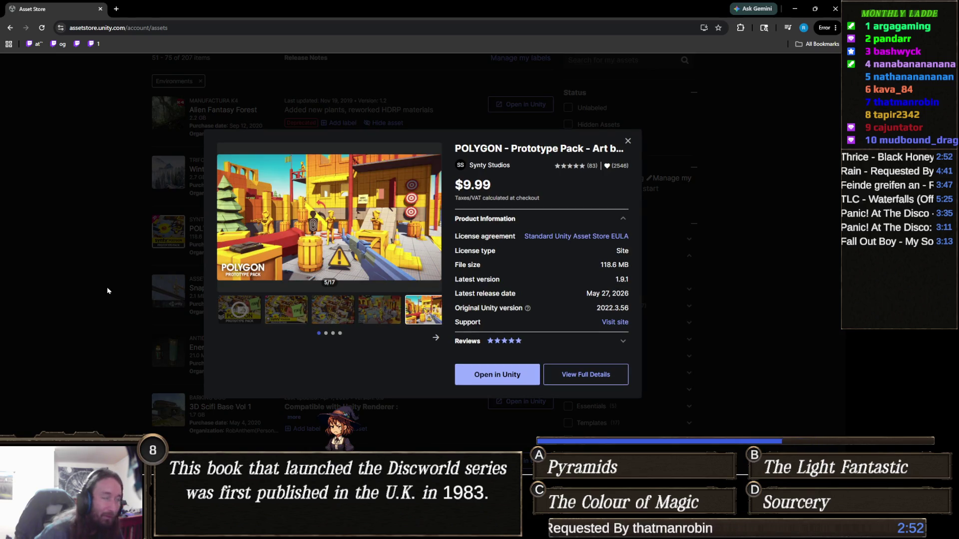
click(106, 290)
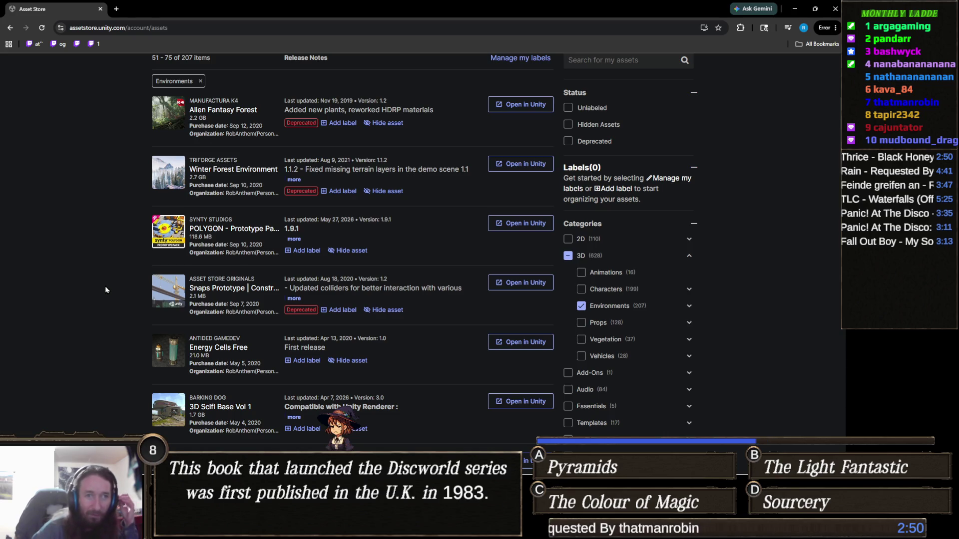
scroll(139, 277, down, 4)
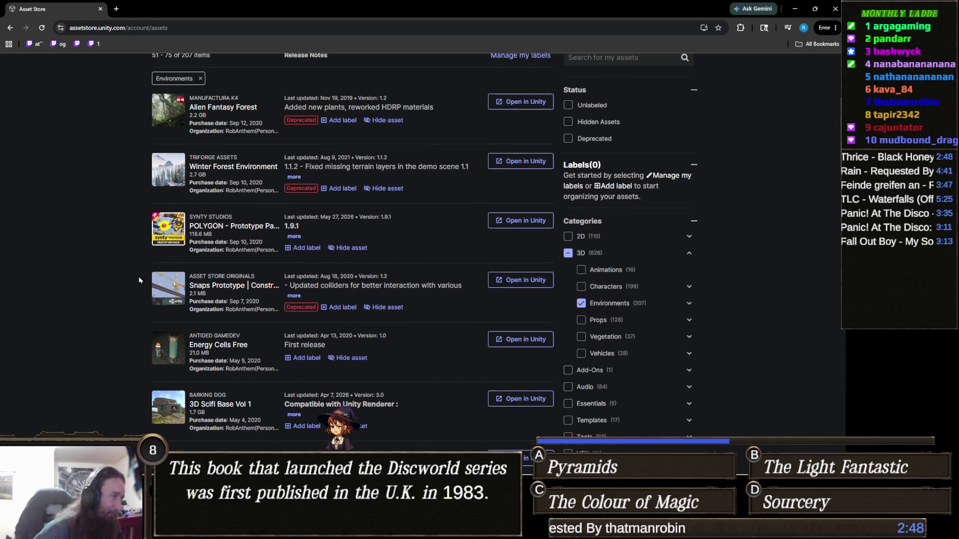
scroll(138, 278, down, 2)
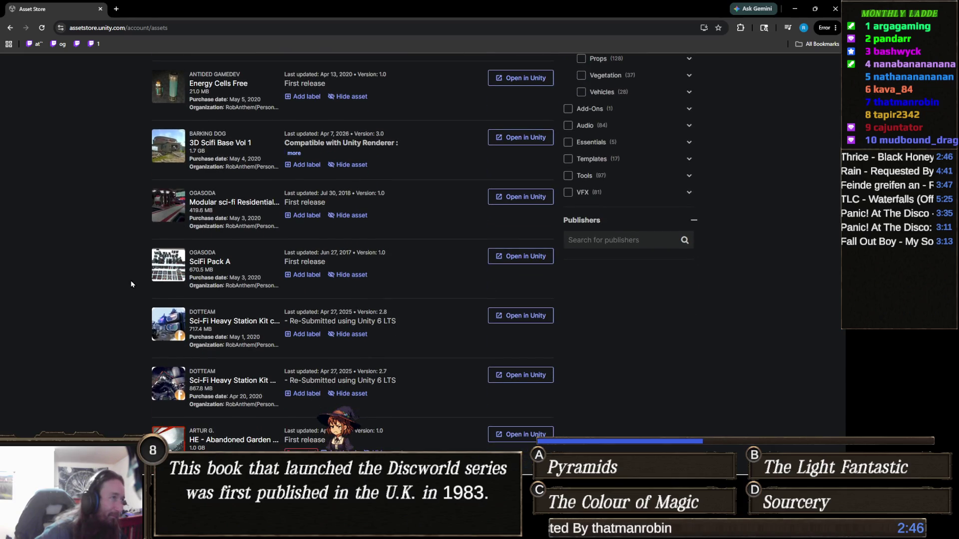
scroll(115, 274, down, 2)
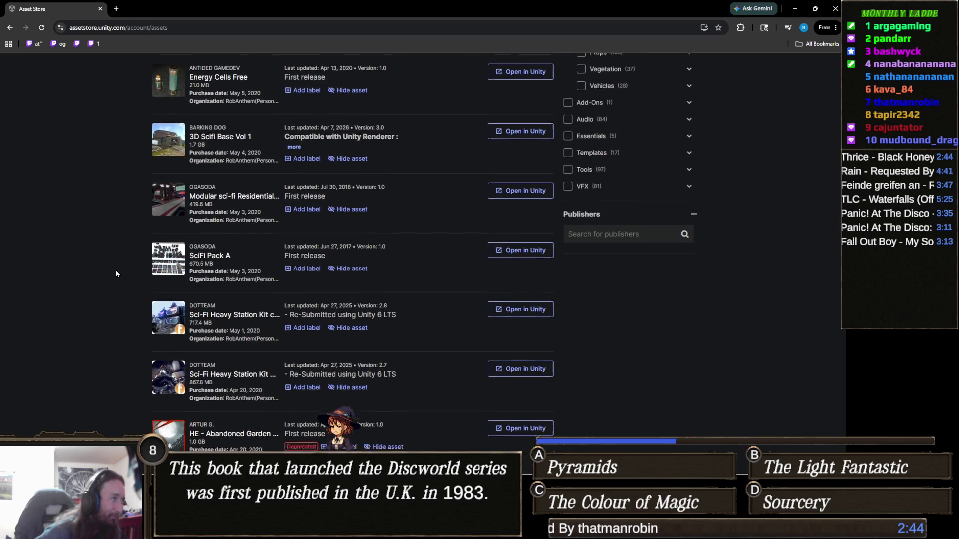
scroll(115, 274, down, 3)
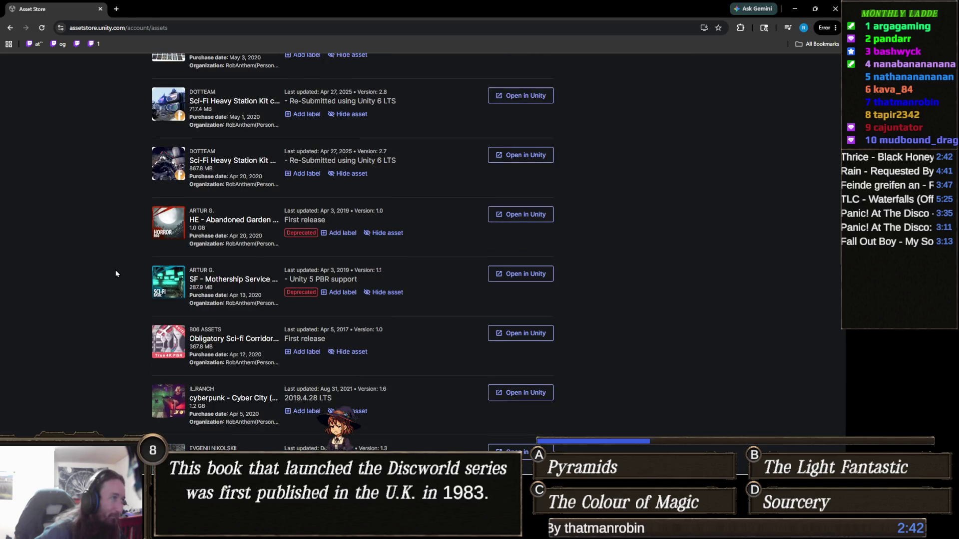
scroll(115, 274, down, 3)
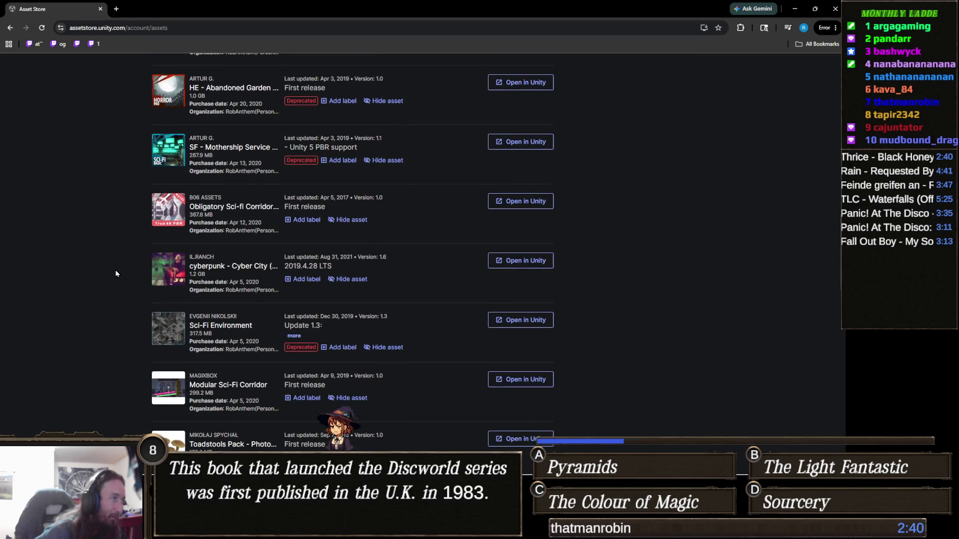
scroll(116, 274, down, 2)
scroll(116, 273, down, 1)
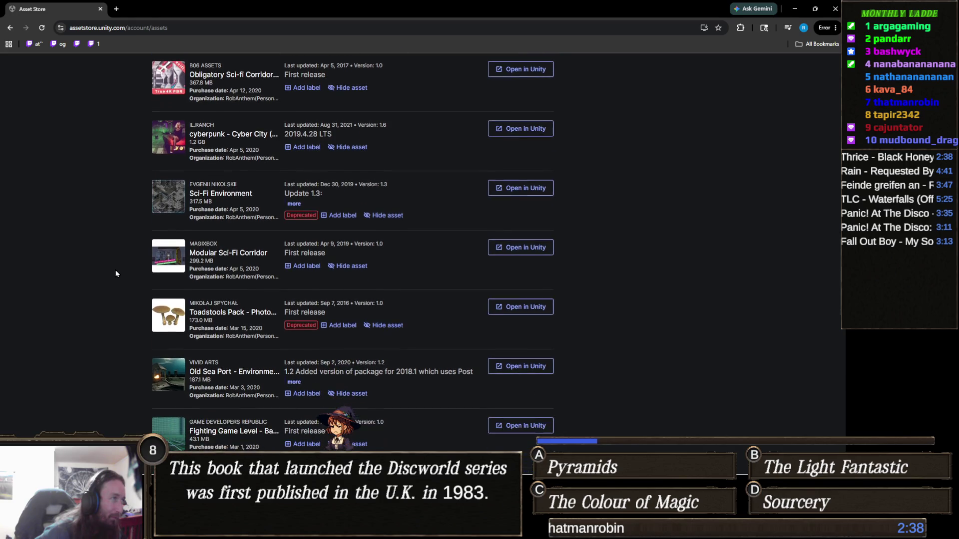
scroll(115, 274, down, 3)
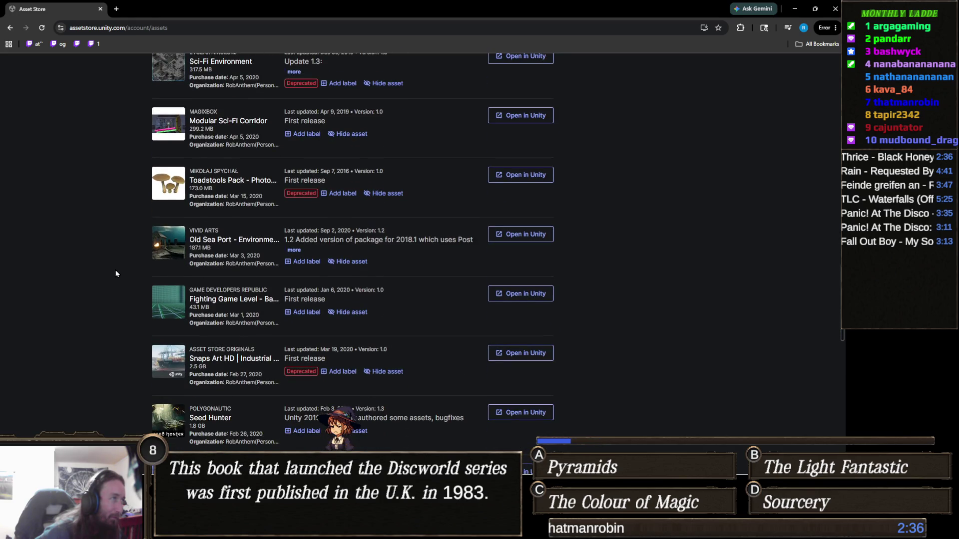
scroll(116, 273, down, 4)
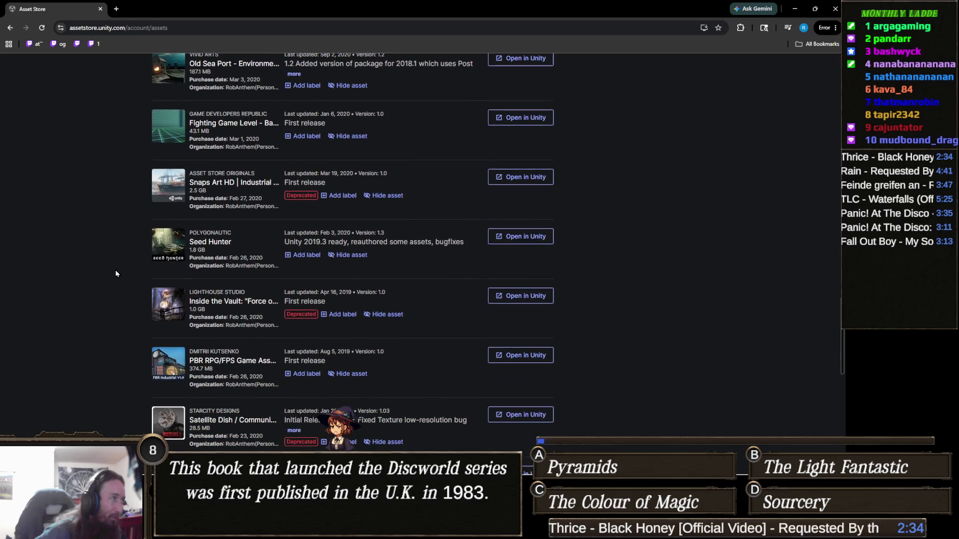
scroll(116, 274, down, 1)
scroll(115, 274, down, 2)
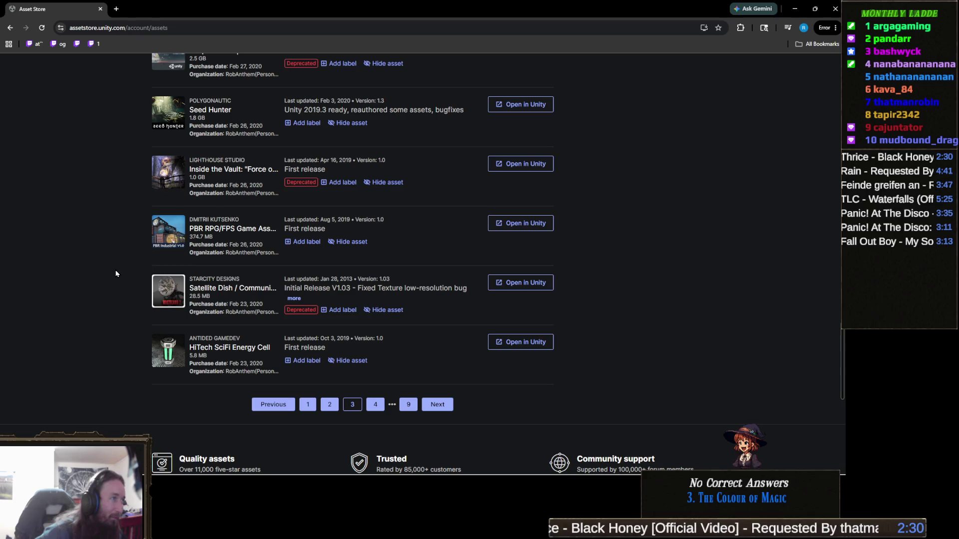
scroll(115, 274, down, 2)
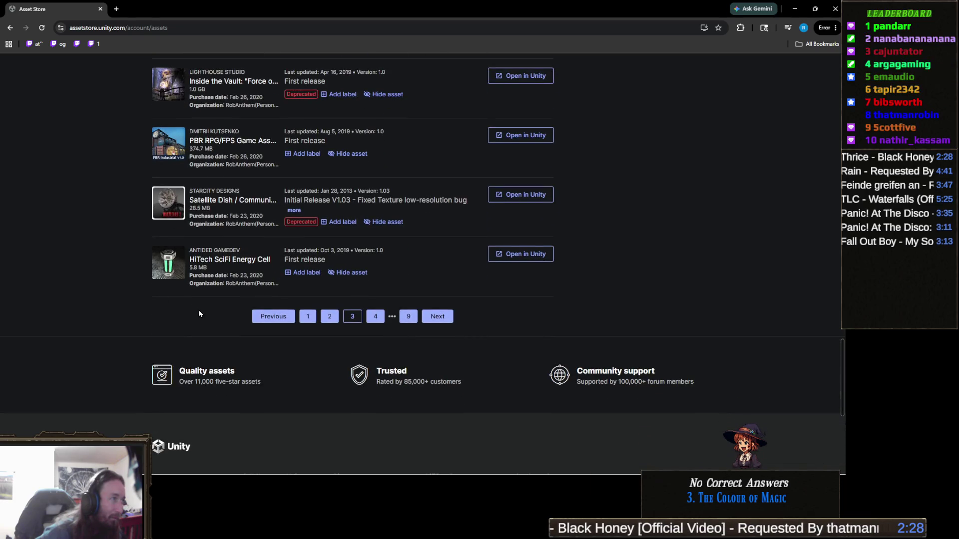
Step: Go to the next page of Environments assets, items 76–100 of 207
click(439, 318)
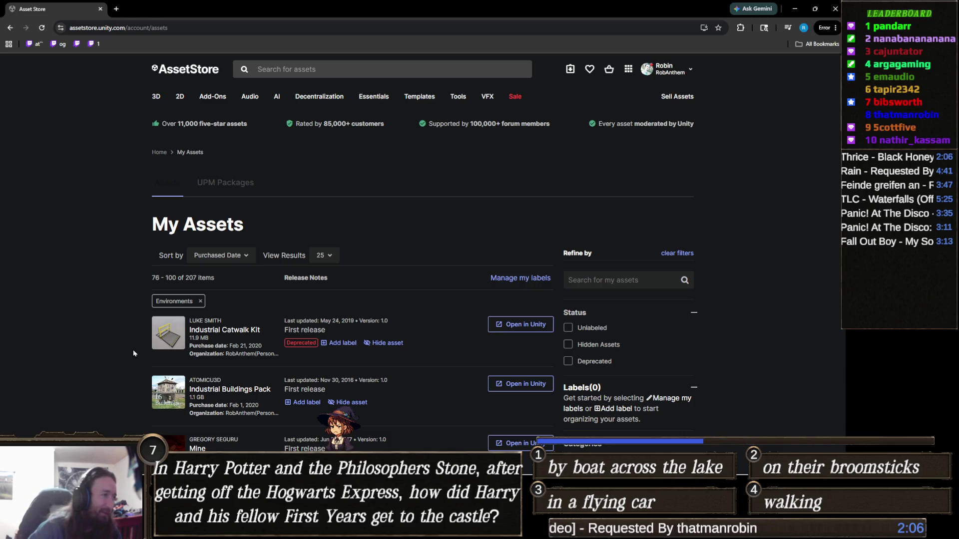
scroll(120, 351, down, 3)
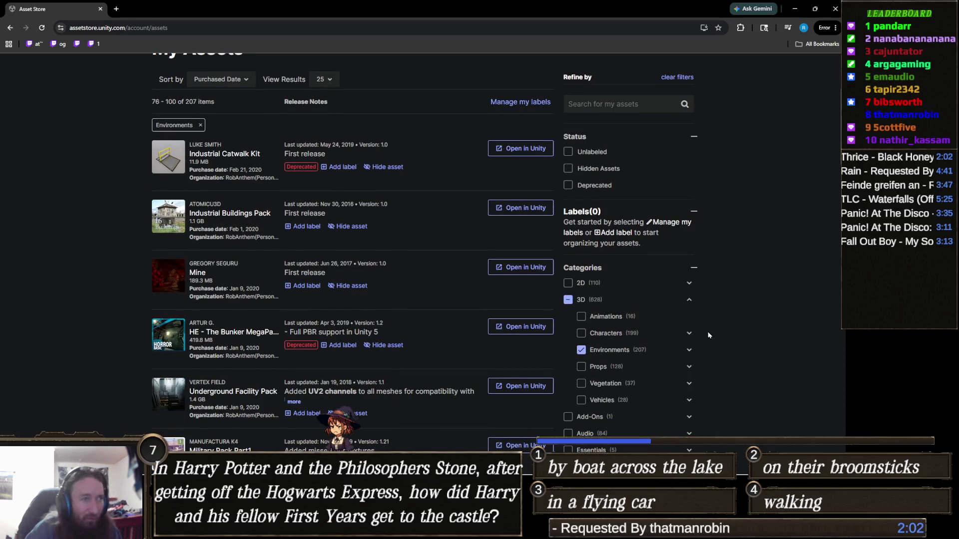
scroll(632, 353, down, 2)
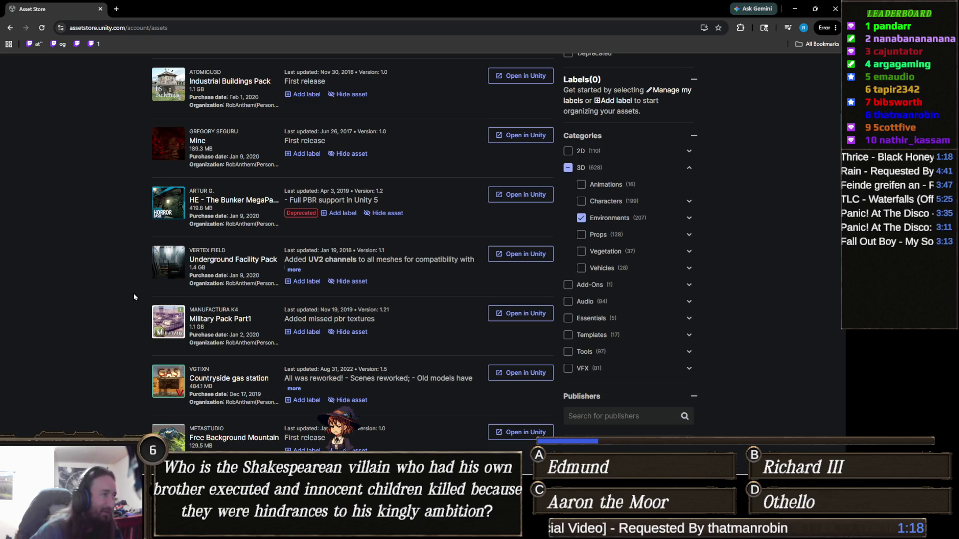
Step: Scroll down the page and open the Top-Down Apocalyptic World Volume preview
scroll(134, 286, down, 2)
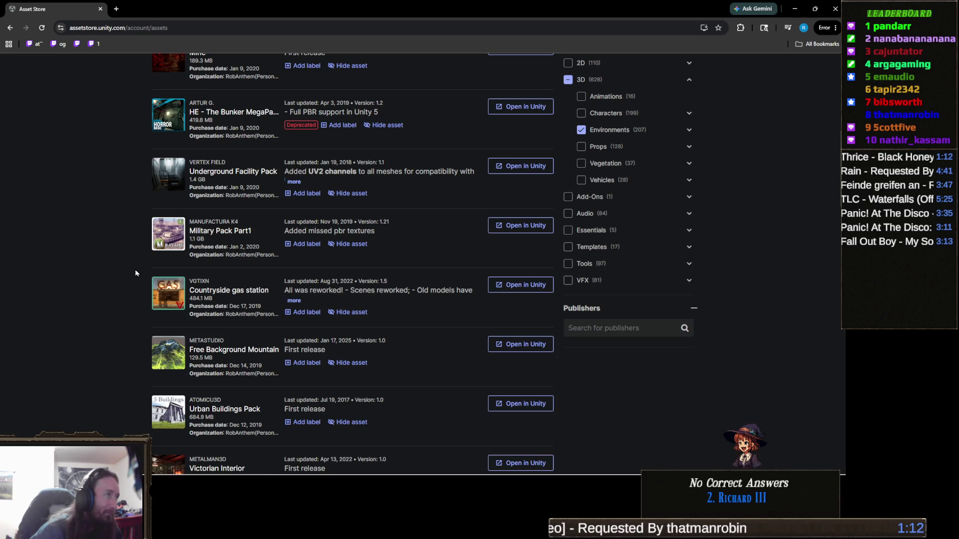
scroll(136, 271, down, 3)
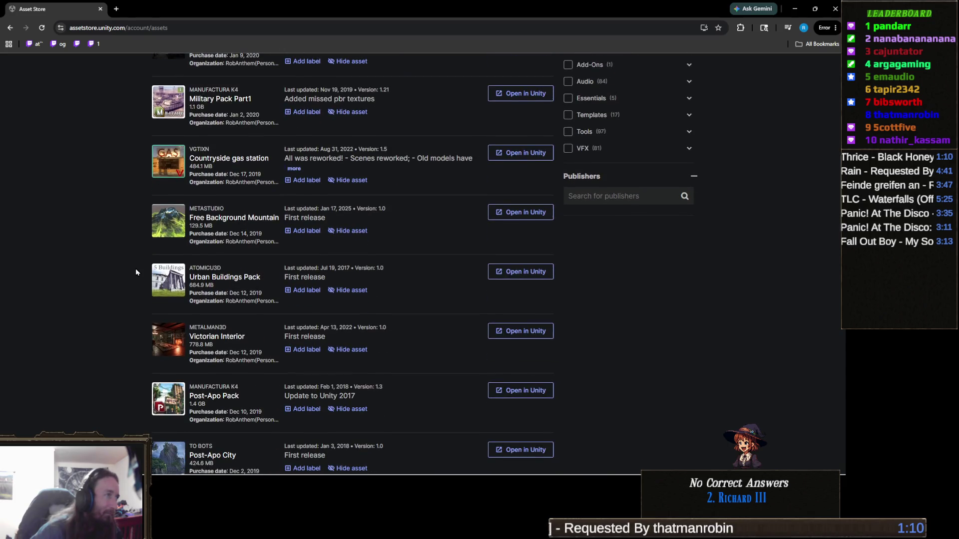
scroll(135, 272, down, 3)
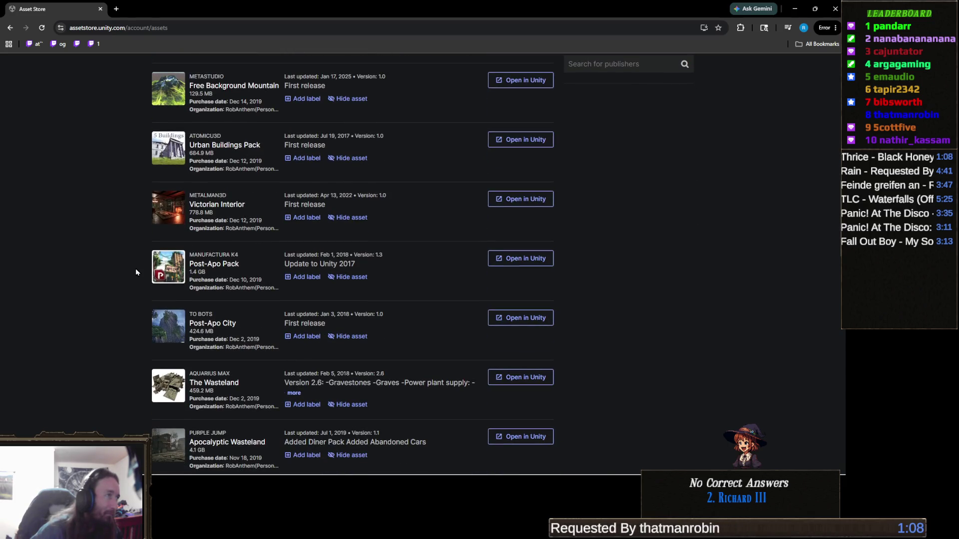
scroll(136, 271, down, 3)
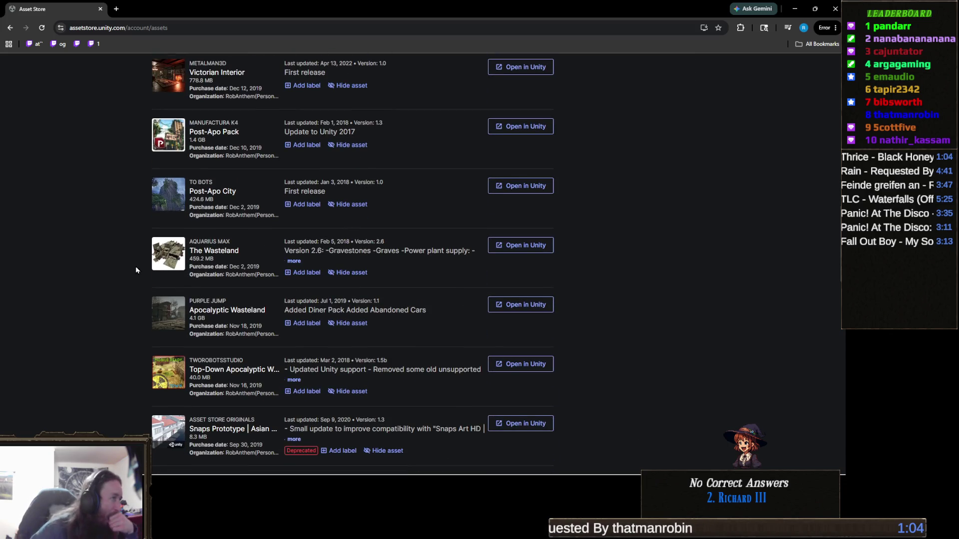
scroll(135, 264, down, 3)
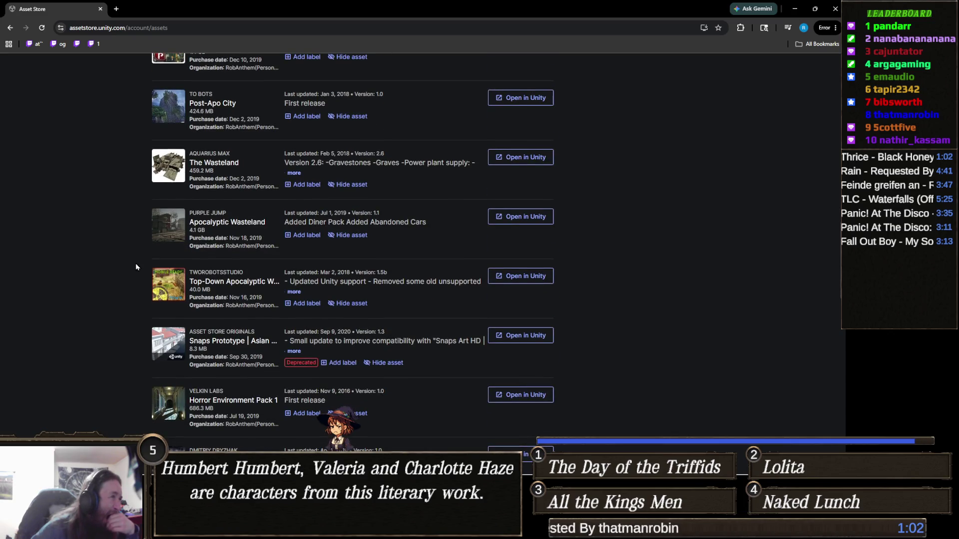
scroll(136, 266, down, 2)
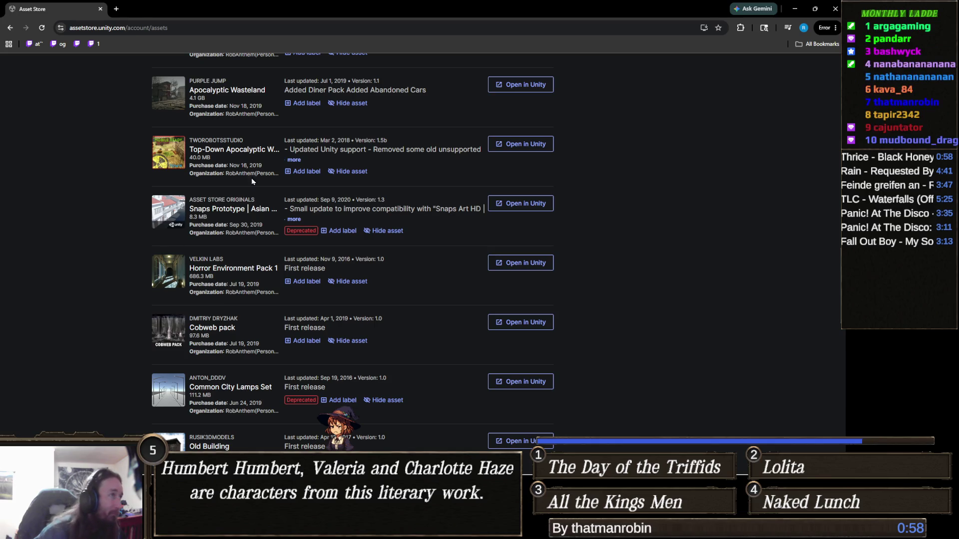
click(256, 150)
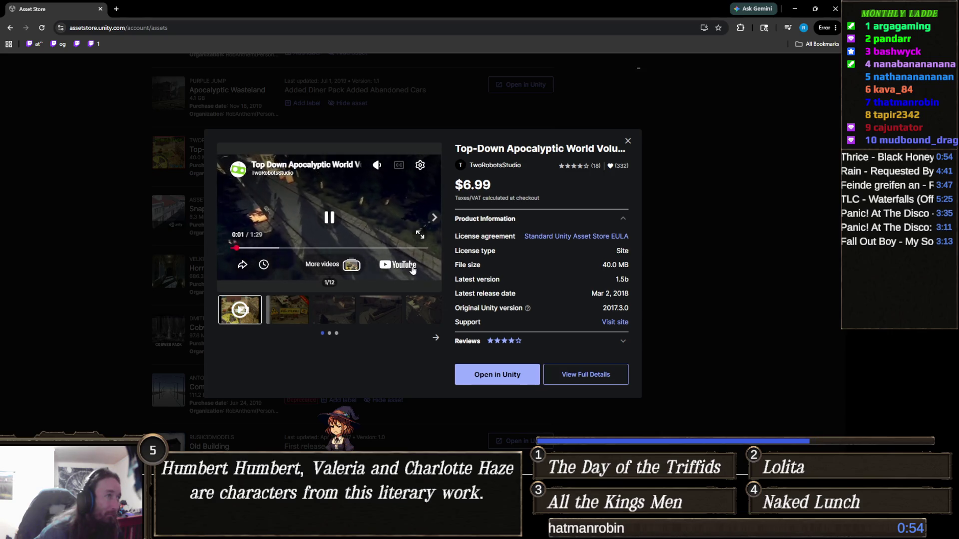
click(420, 235)
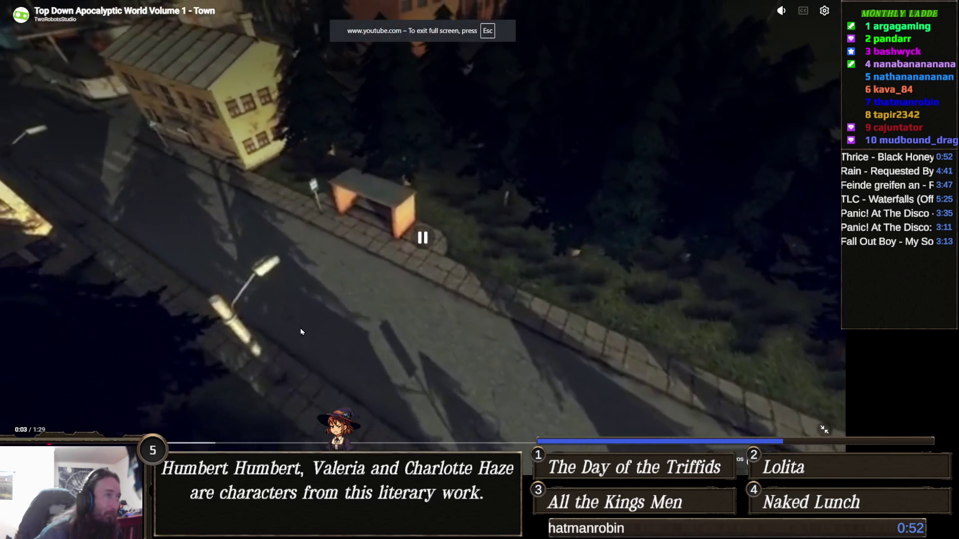
key(Escape)
click(118, 301)
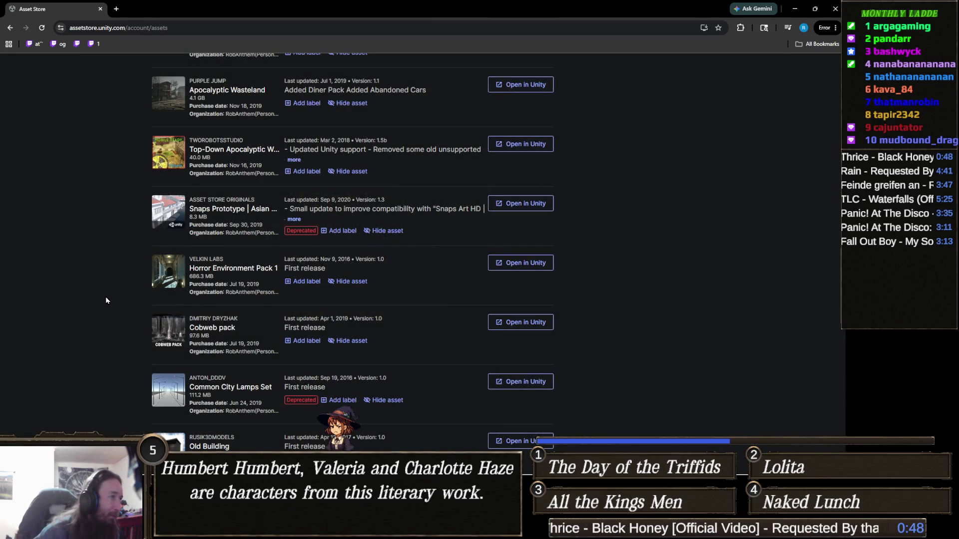
scroll(105, 292, down, 2)
scroll(105, 293, down, 3)
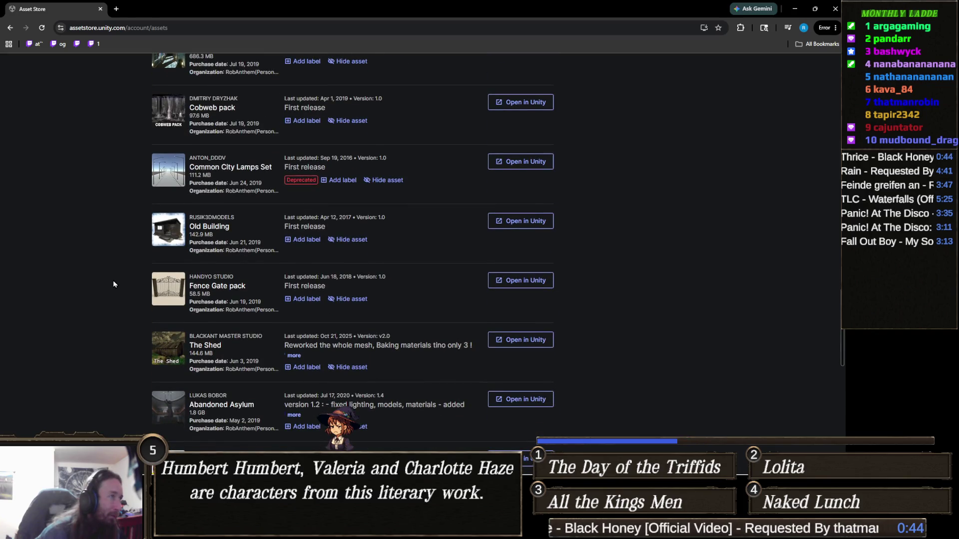
scroll(114, 284, down, 2)
scroll(114, 285, down, 2)
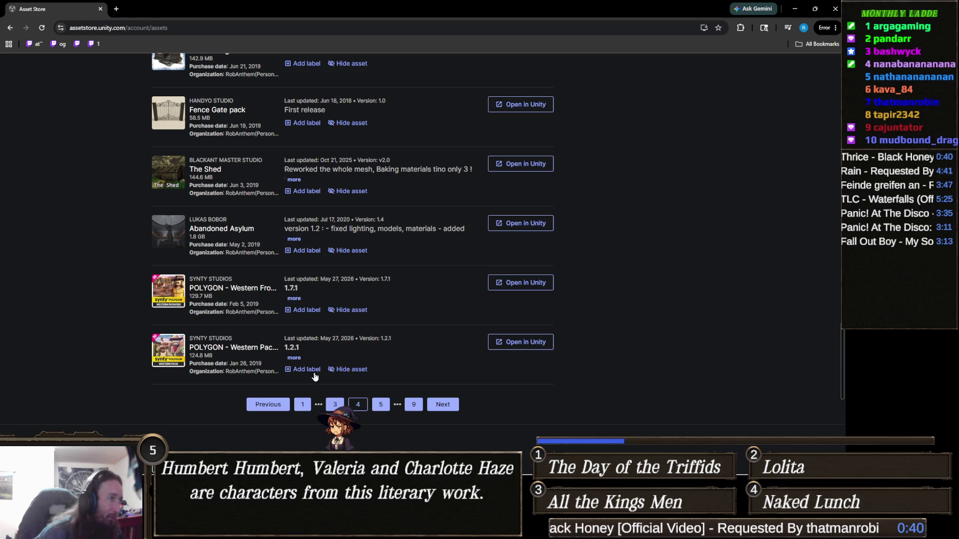
Step: Page to Environments items 101–125 of 207, browse December 2018 purchases, and close the Rain YouTube tab
click(451, 405)
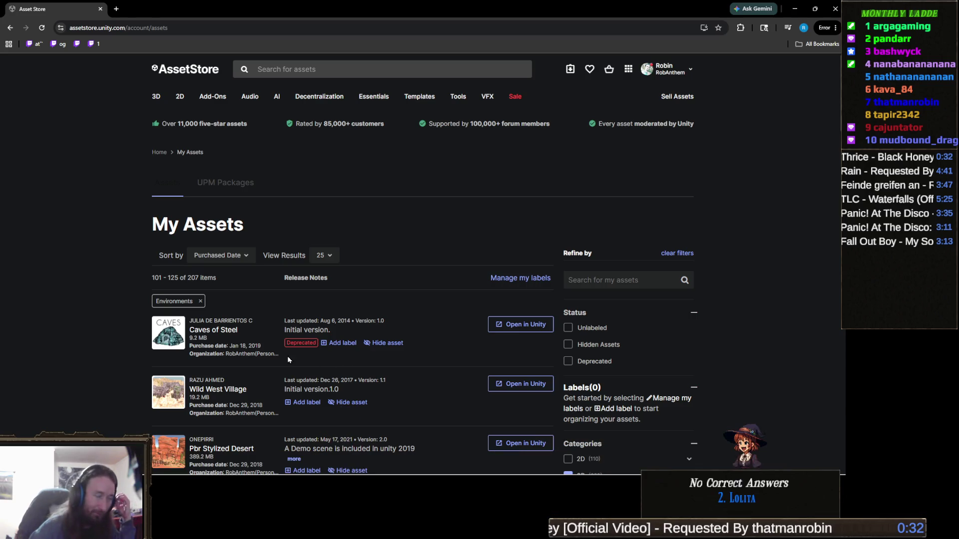
scroll(310, 349, down, 3)
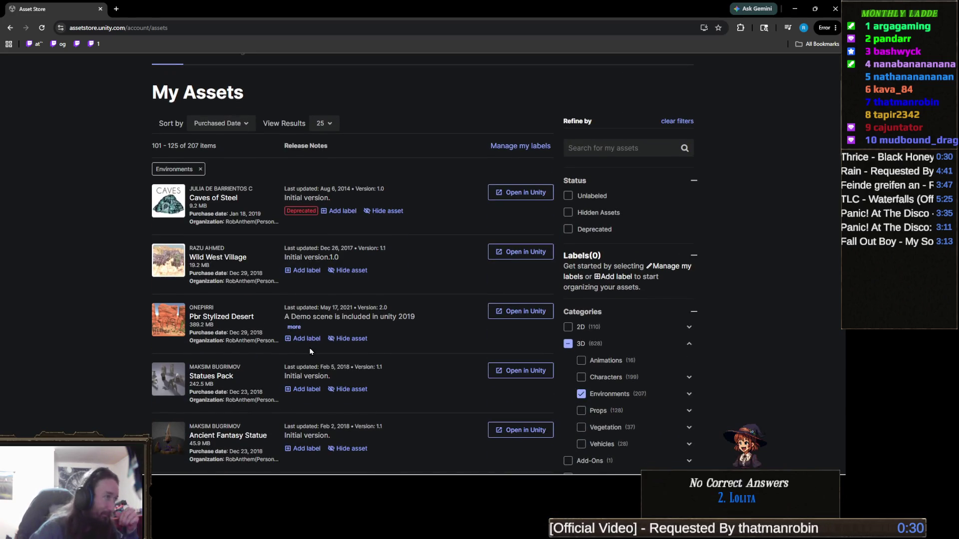
scroll(276, 356, down, 2)
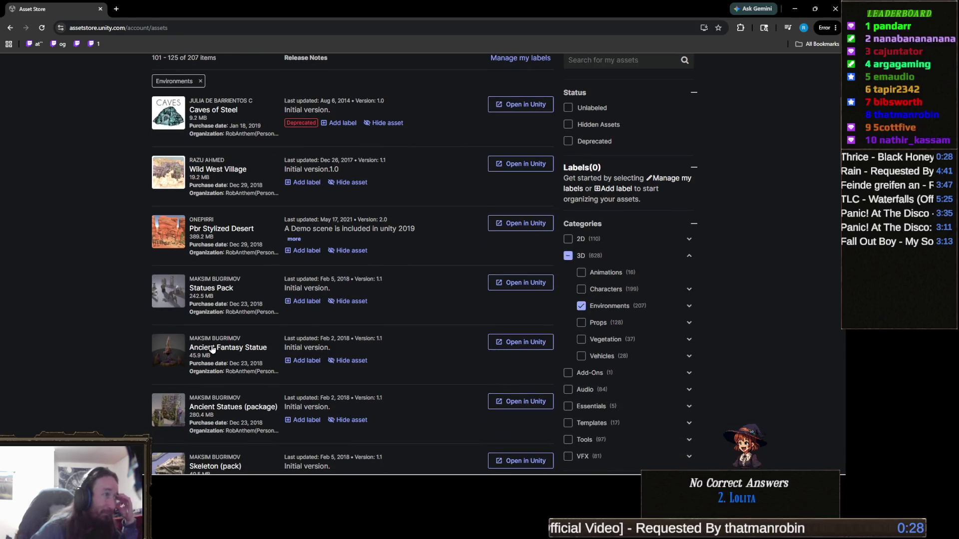
scroll(97, 308, down, 2)
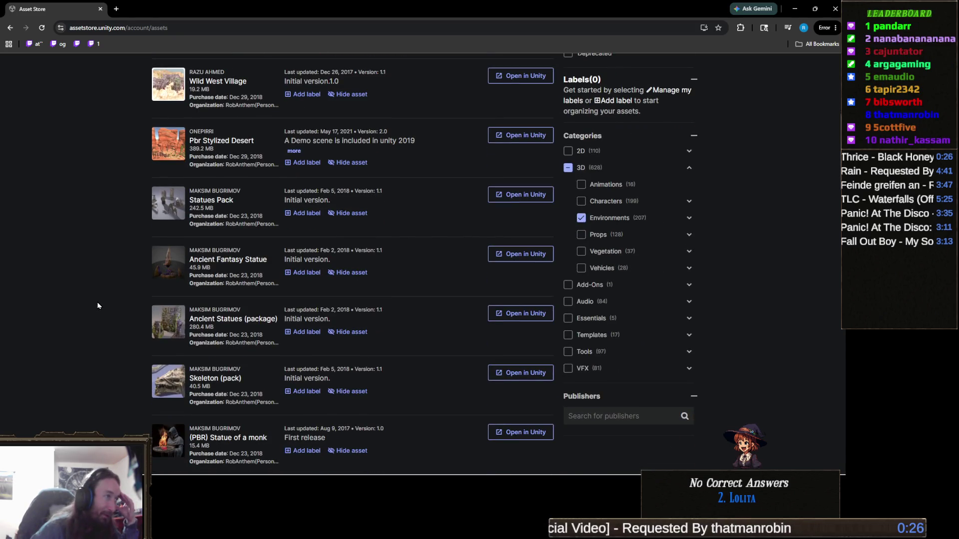
scroll(98, 305, down, 2)
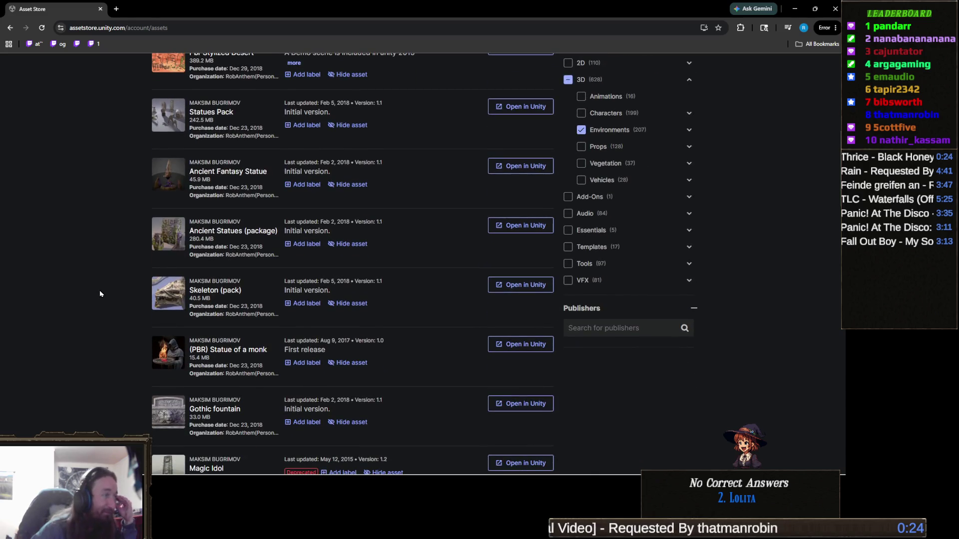
scroll(102, 293, down, 1)
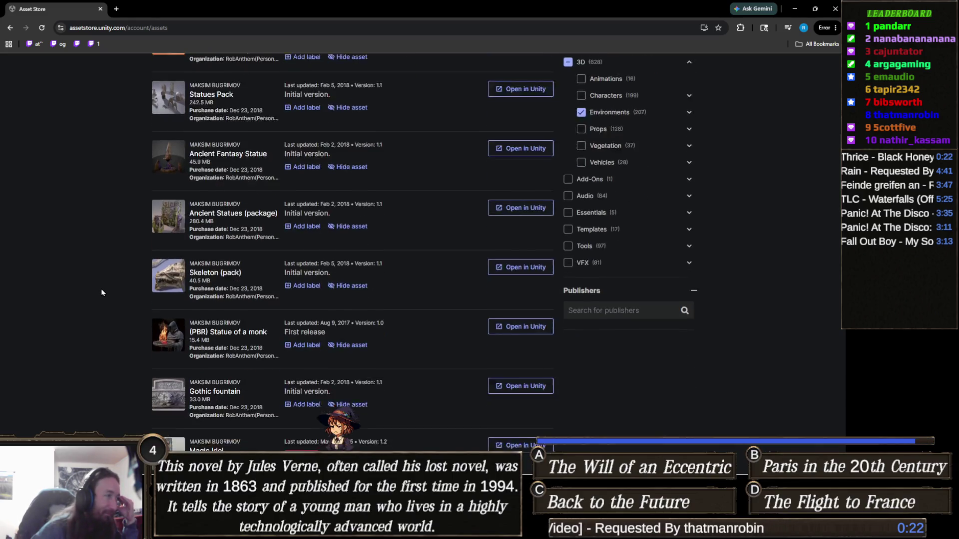
scroll(103, 292, down, 2)
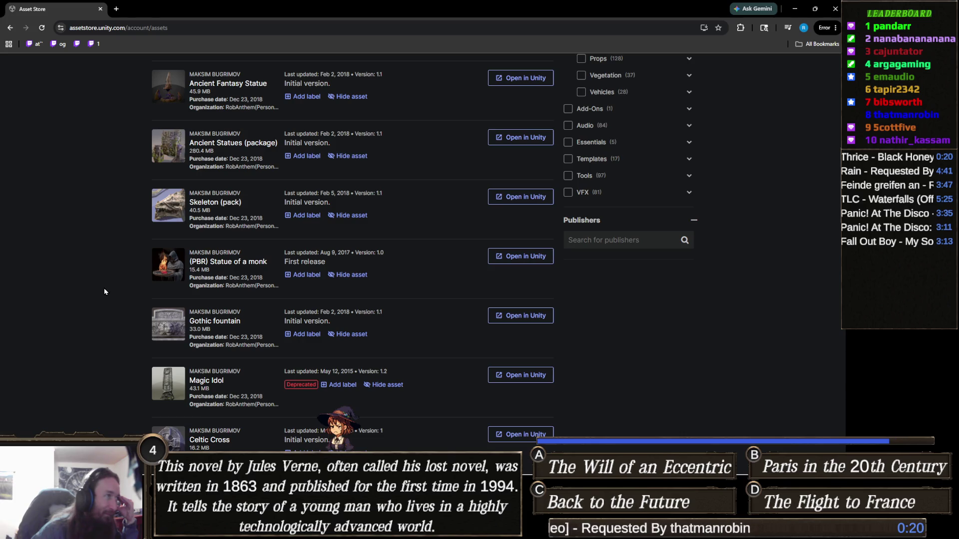
scroll(105, 292, down, 5)
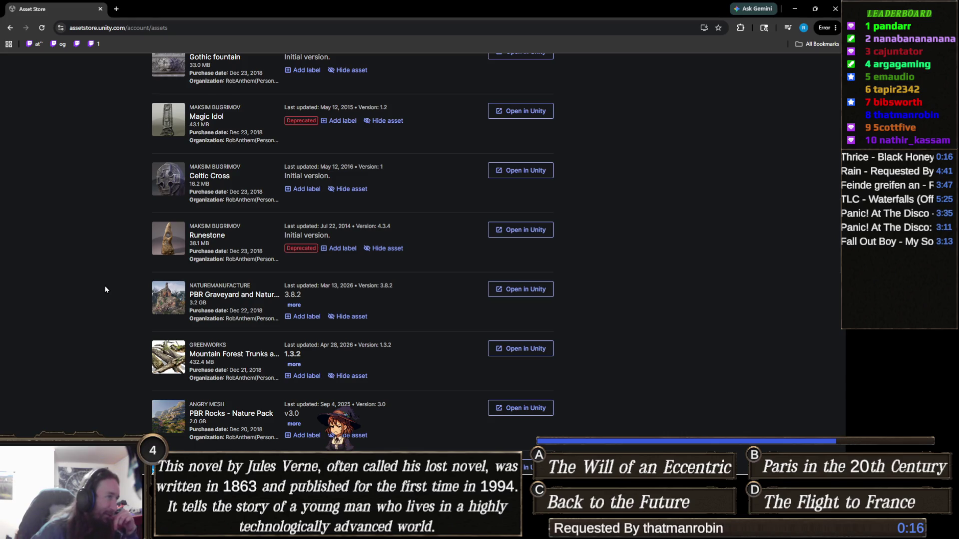
scroll(105, 289, down, 2)
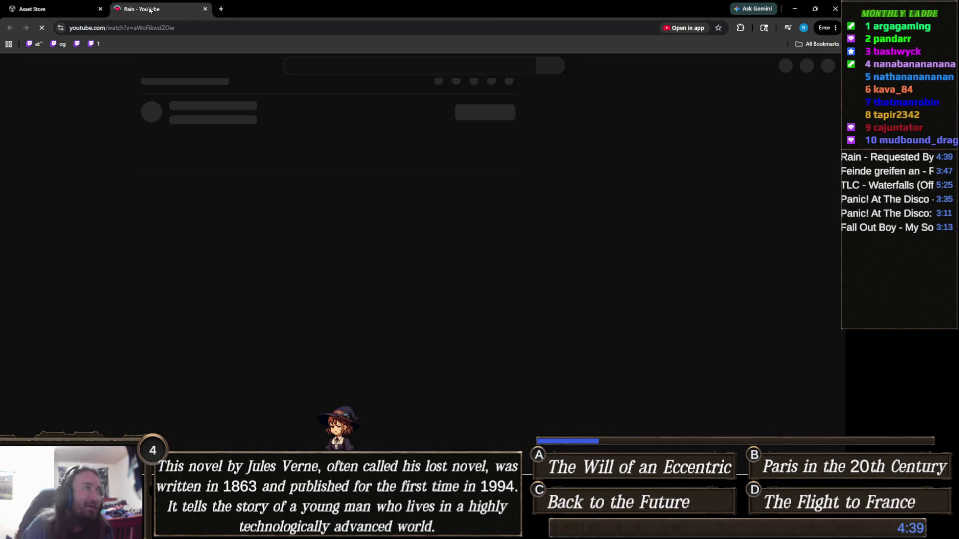
middle_click(179, 12)
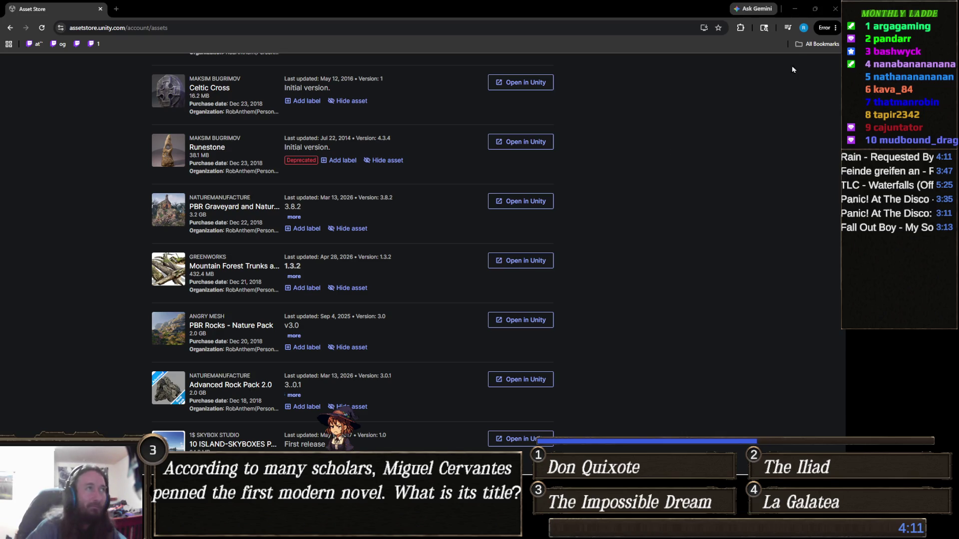
Step: Close the browser to return to Unity and show the project's folders and assets
click(833, 10)
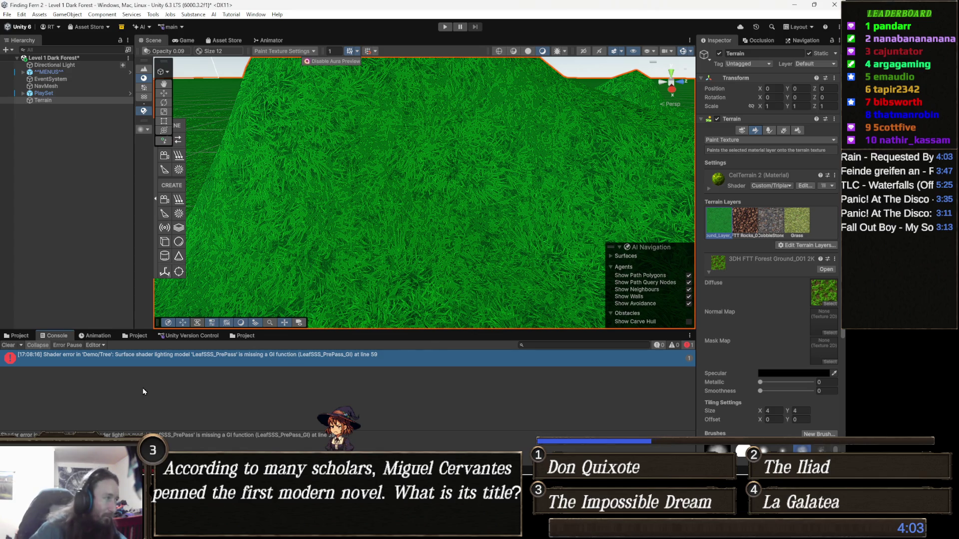
click(27, 339)
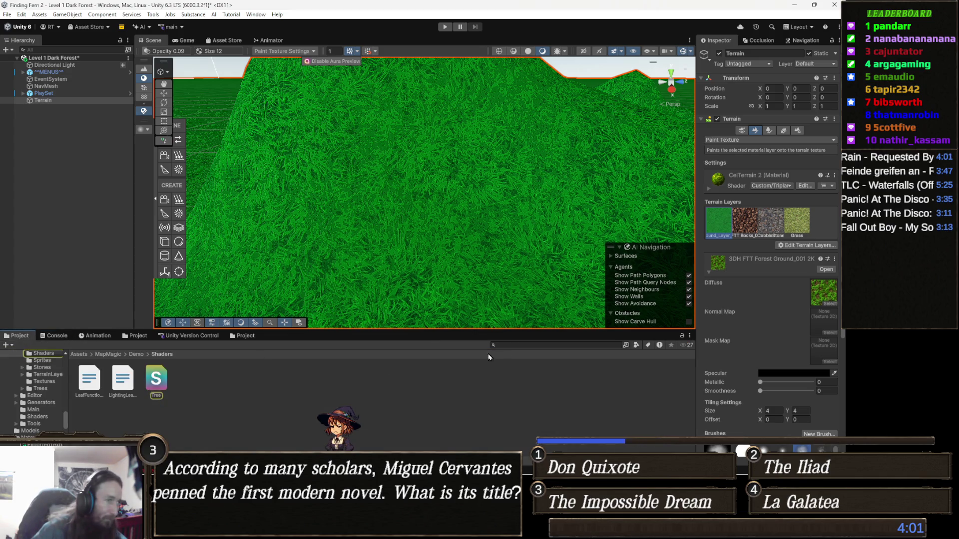
Step: Filter the Project window by 'mountain' and select the Mountain Rocks 1_LOD 0 mesh
click(549, 344)
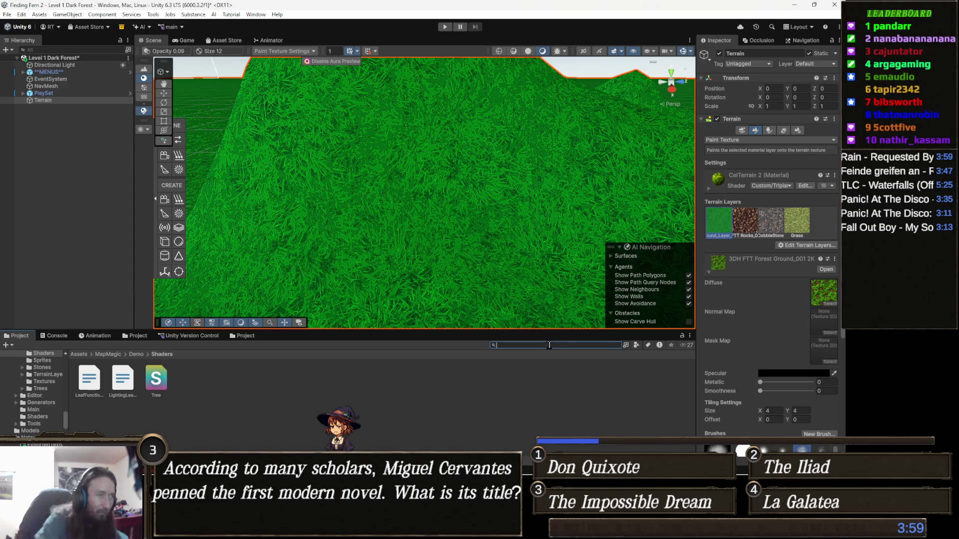
text(mountain)
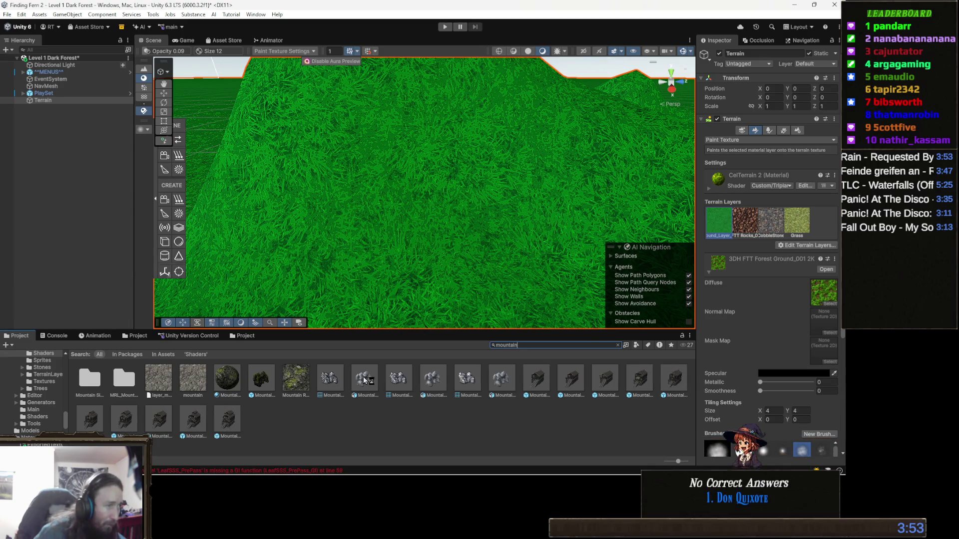
click(338, 379)
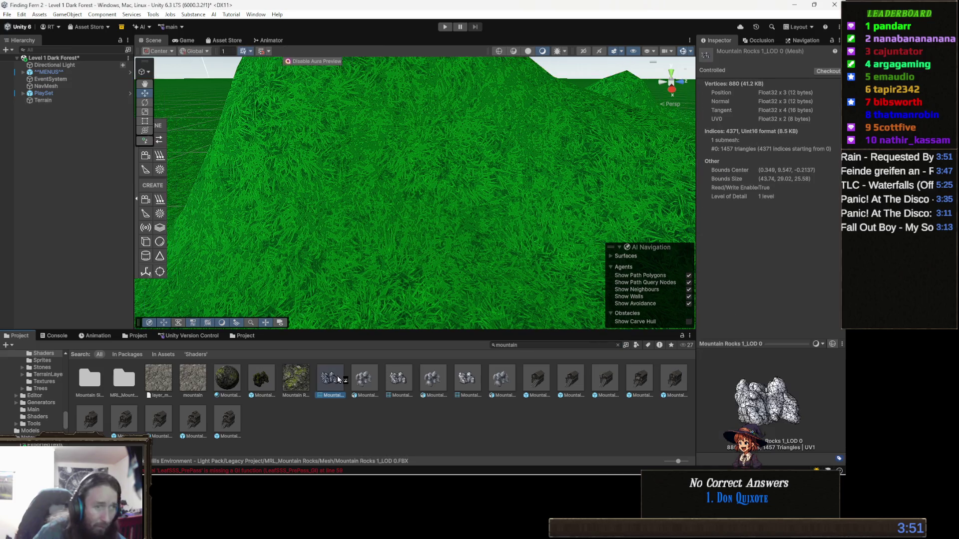
click(363, 383)
key(Right)
key(Right)
key(Right)
key(Right)
key(Right)
key(Right)
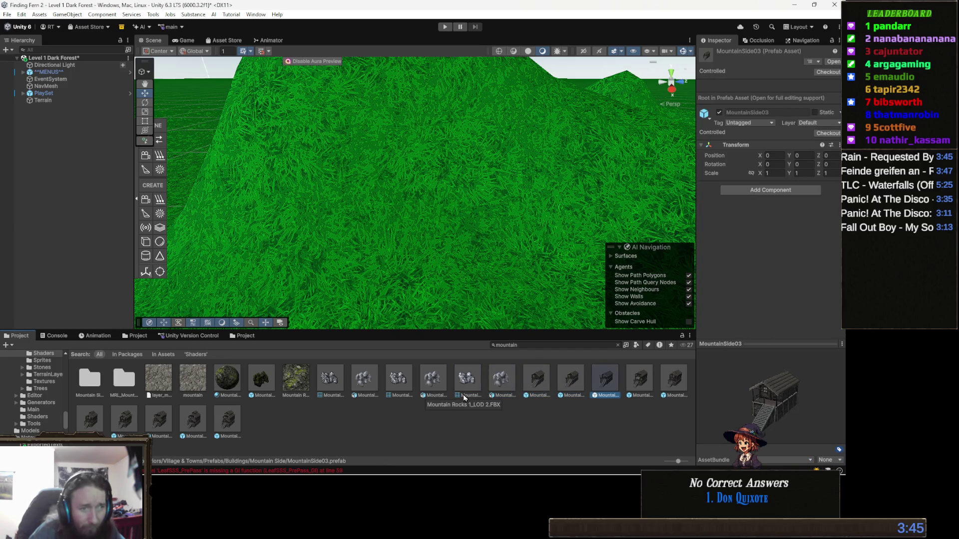
key(Right)
key(Right)
key(Right)
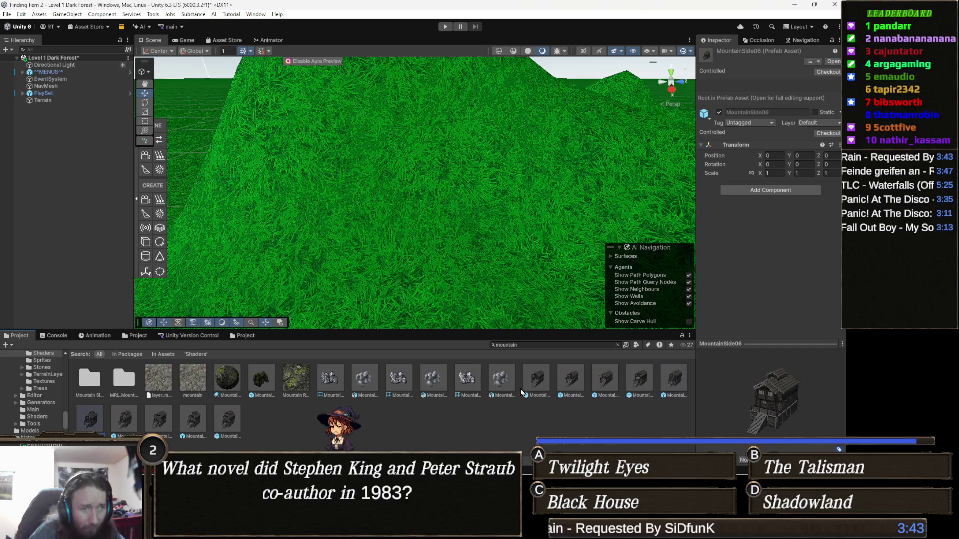
key(Right)
key(Right)
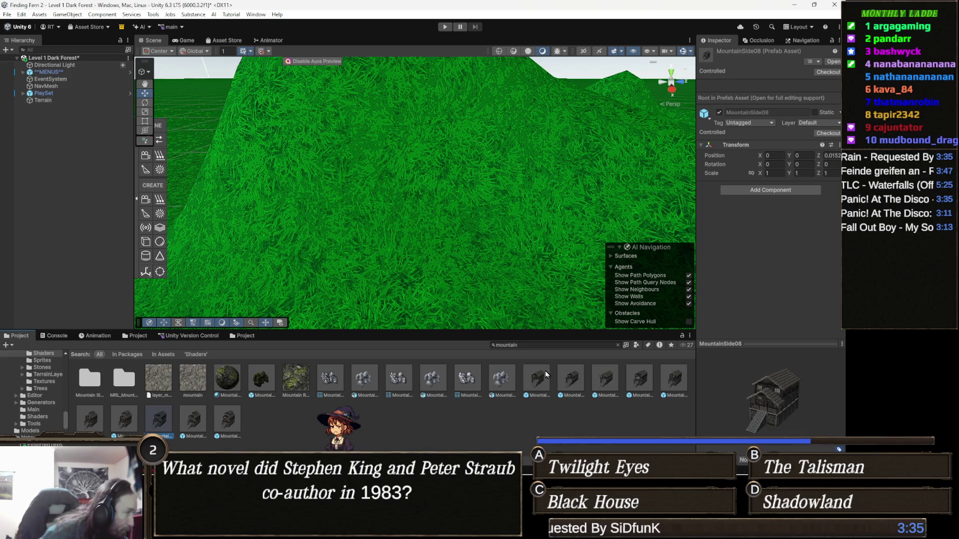
key(Right)
key(Right)
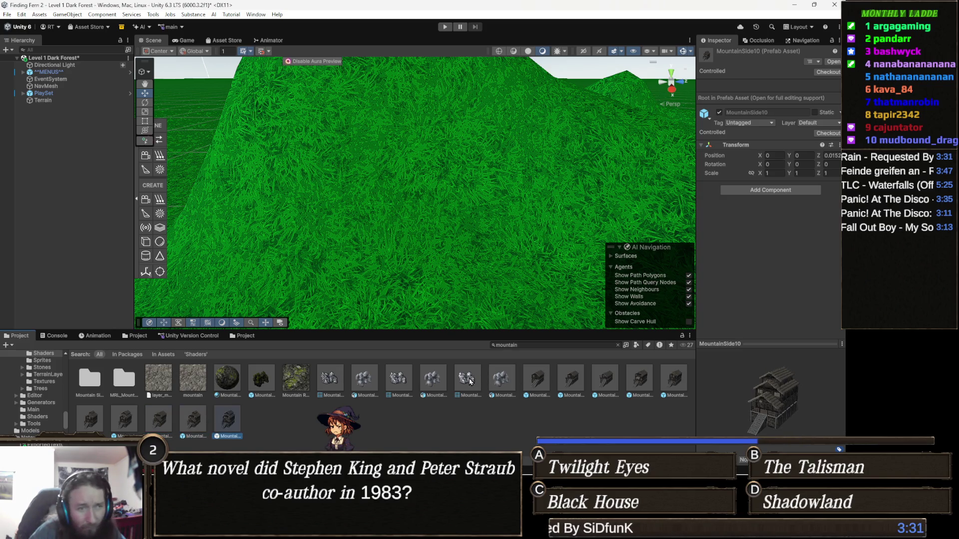
key(Up)
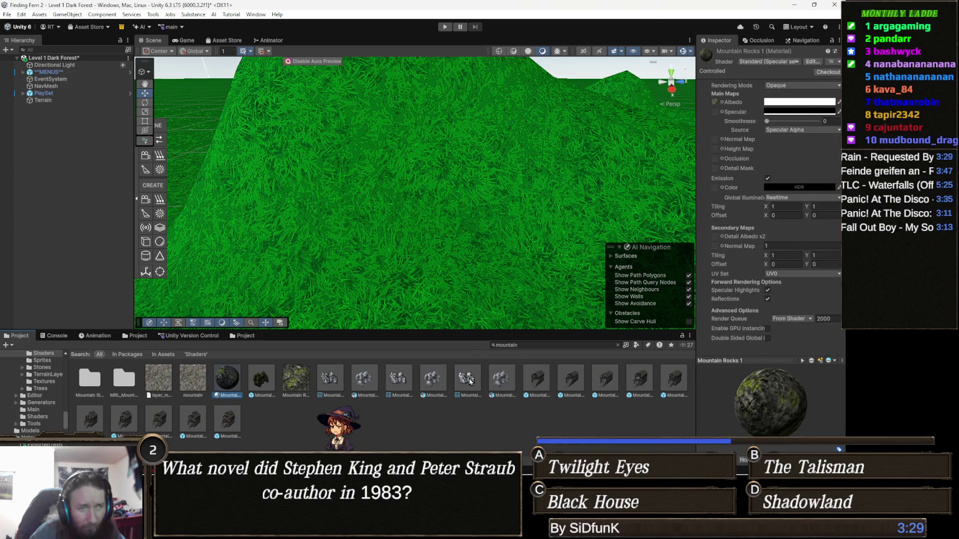
key(Right)
key(Right)
key(Right)
key(Left)
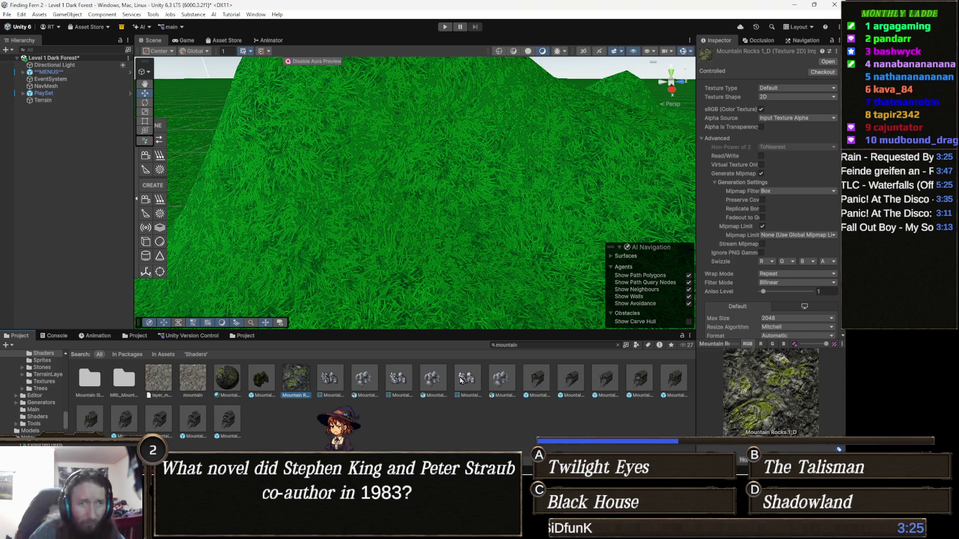
key(Right)
key(Right)
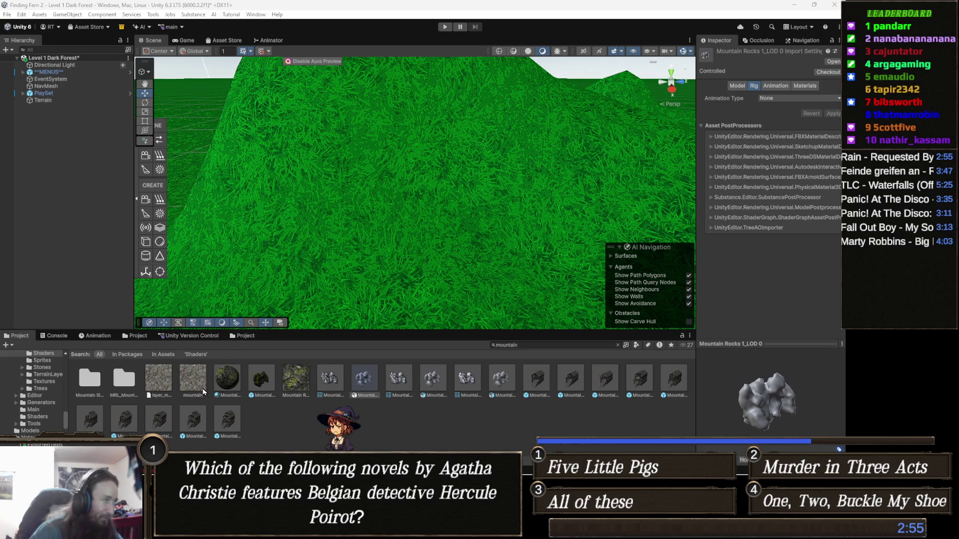
Step: Select Mountain Rocks 1_LOD 1 to view its Rig import settings and zoom the Scene out
click(433, 383)
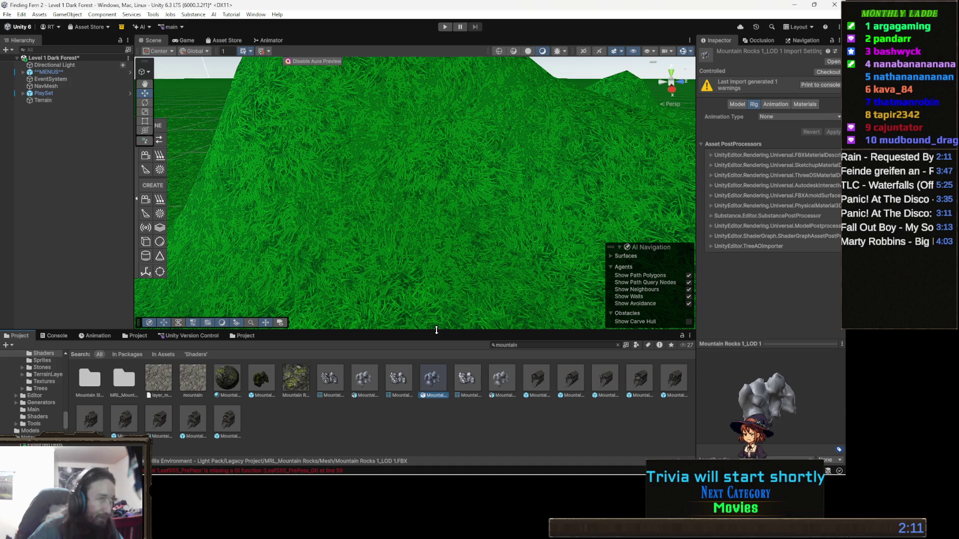
scroll(467, 241, down, 5)
scroll(428, 245, down, 3)
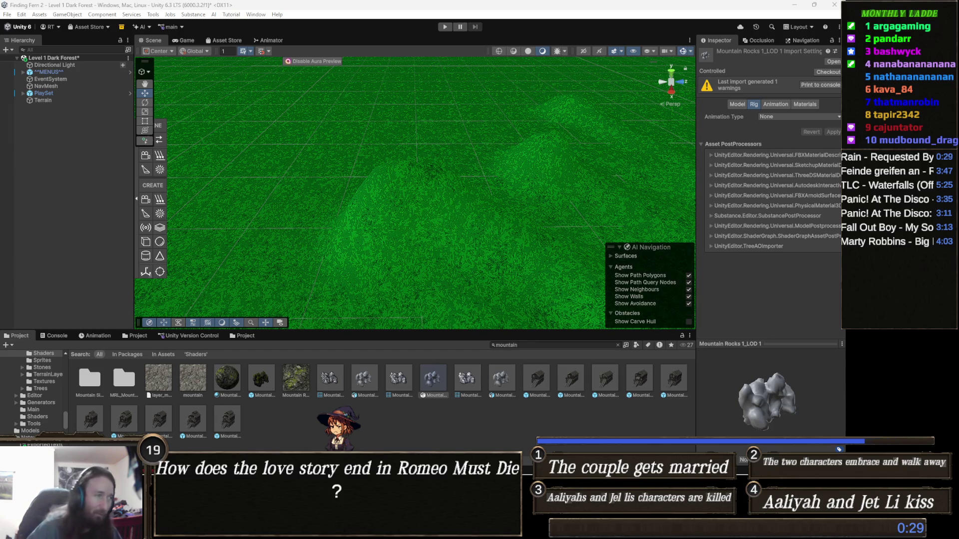
key(super)
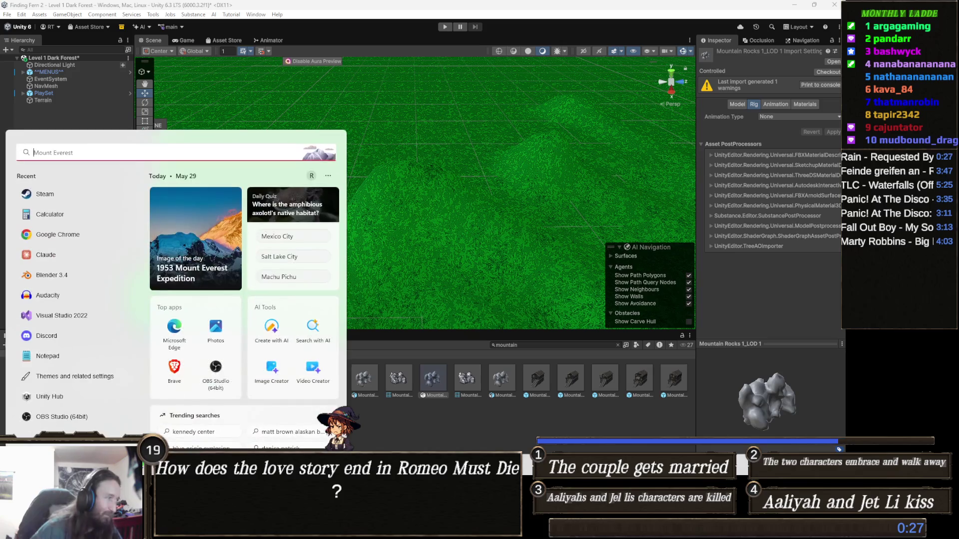
Step: Search 'blender' in the Start menu and launch Blender 3.4
text(blende)
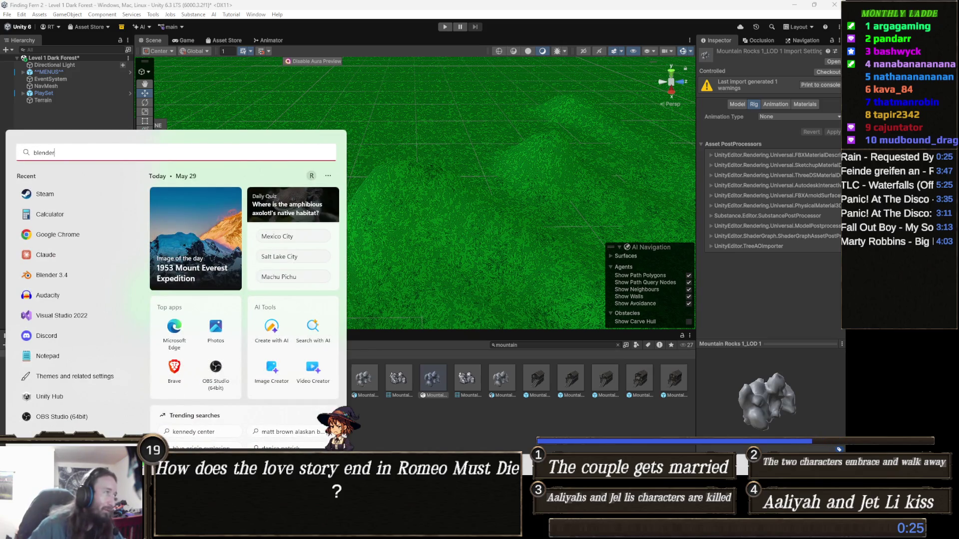
text(r)
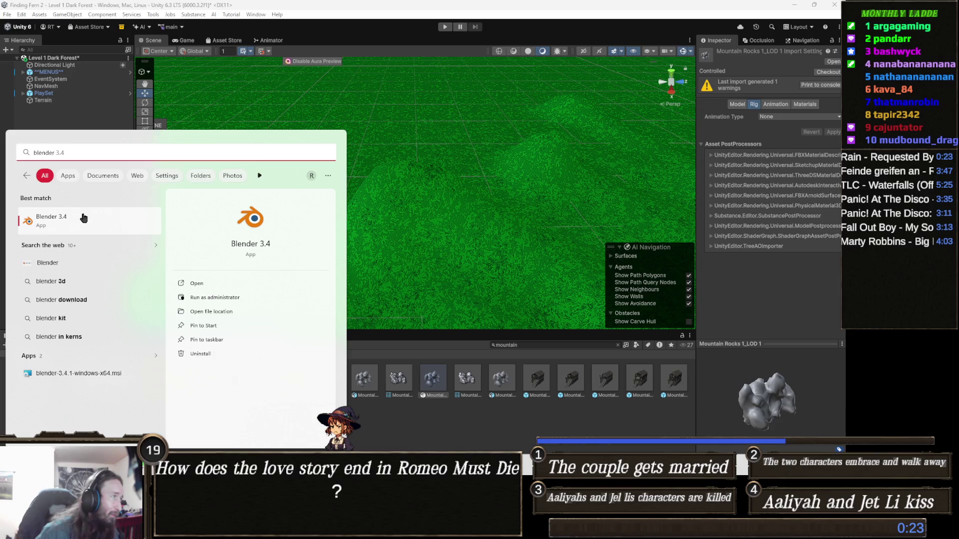
click(72, 227)
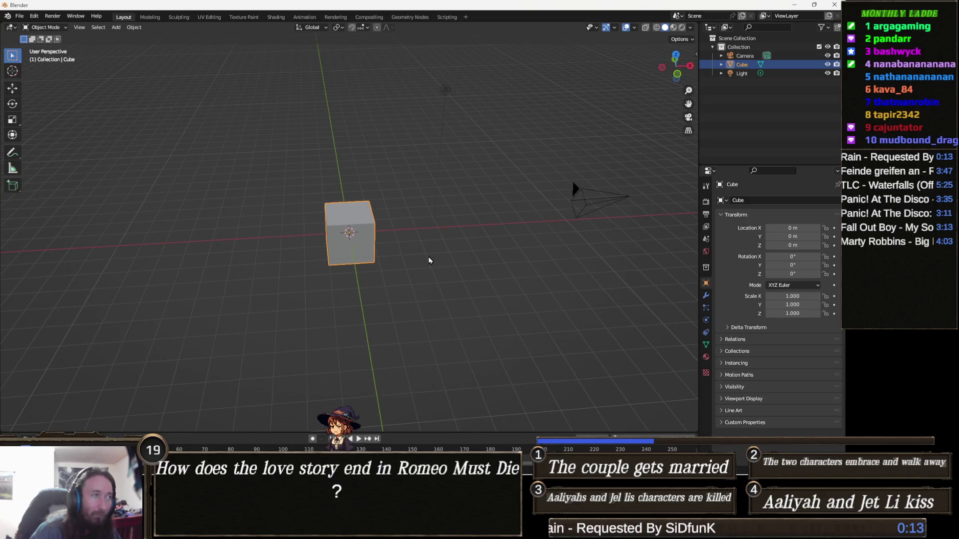
Step: Orbit around the default cube, enter Edit Mode, and switch to face select
scroll(335, 250, up, 4)
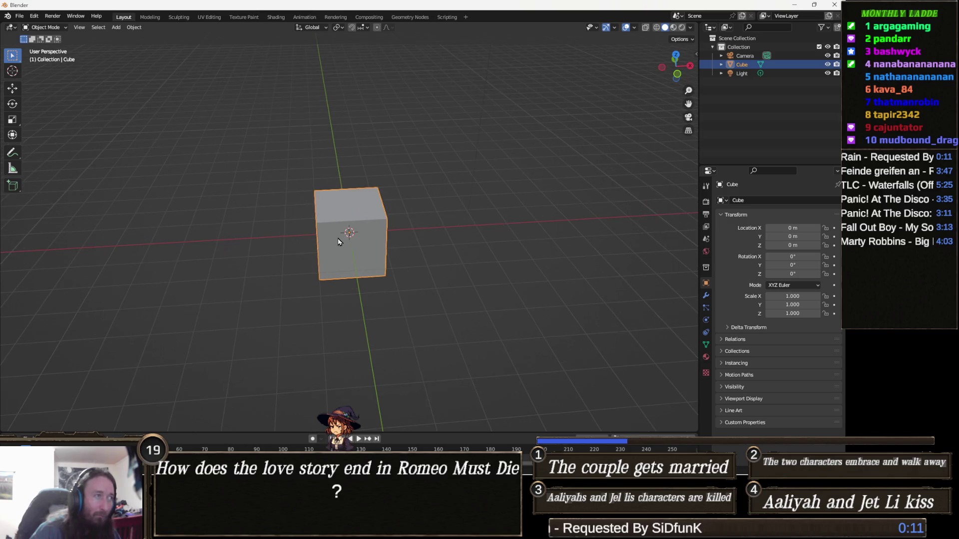
mouse_move(357, 276)
mouse_down()
mouse_move(356, 259)
mouse_move(362, 266)
mouse_up()
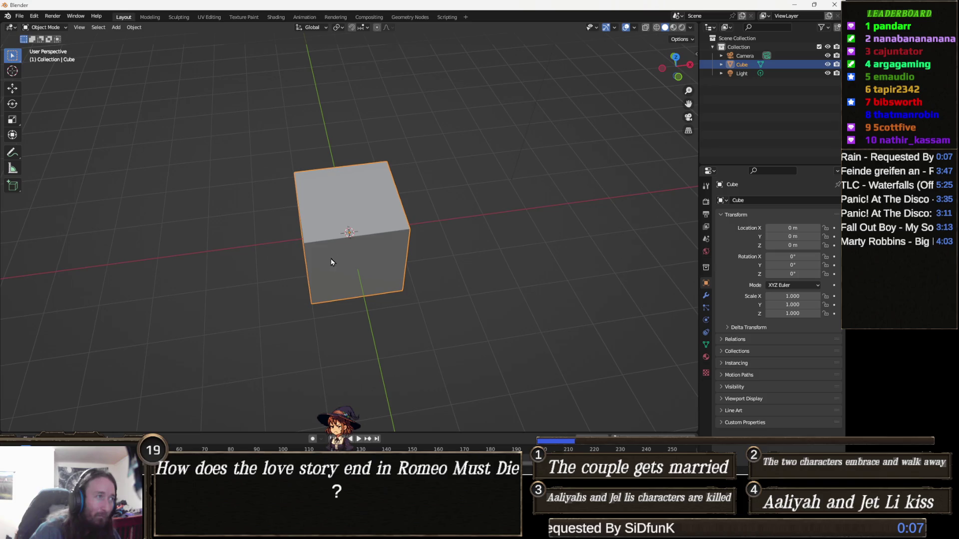
drag(181, 184, 175, 188)
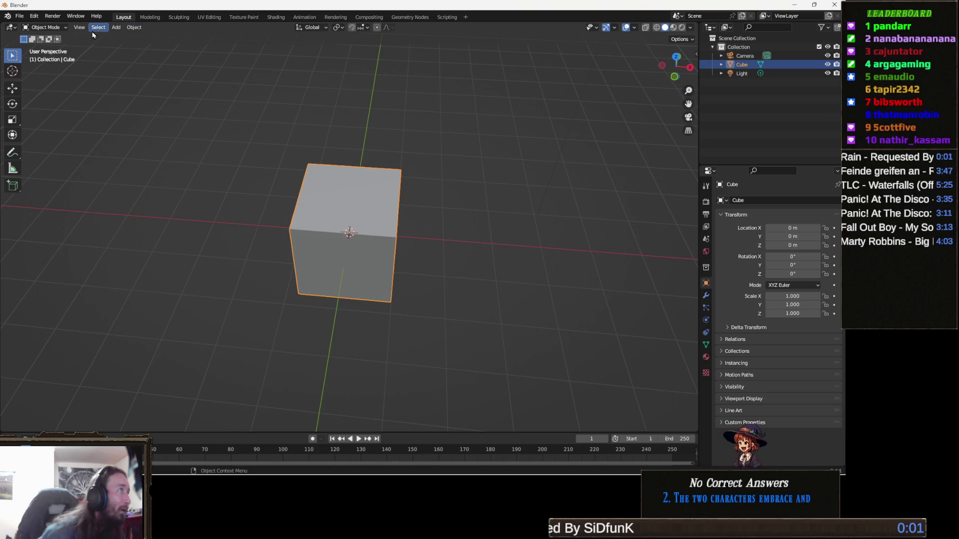
drag(133, 139, 121, 136)
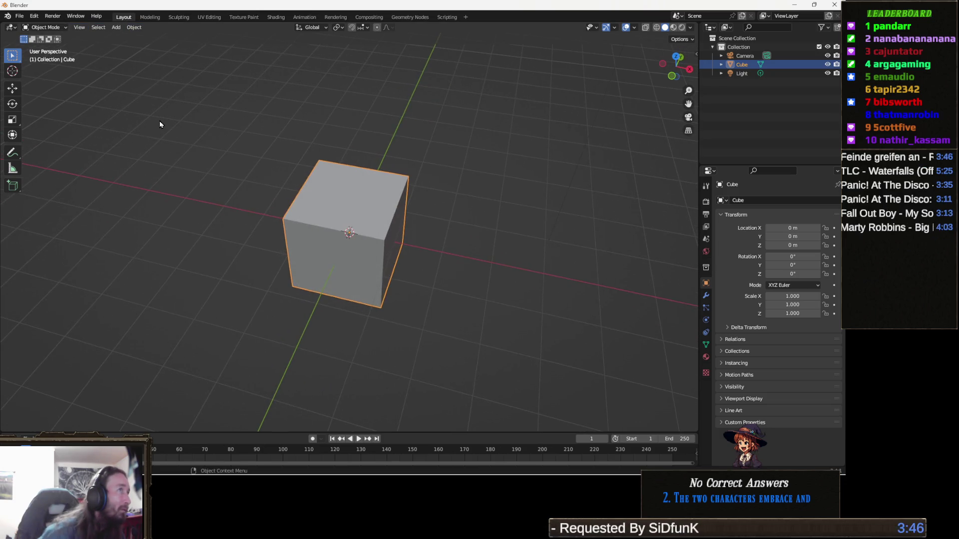
key(Tab)
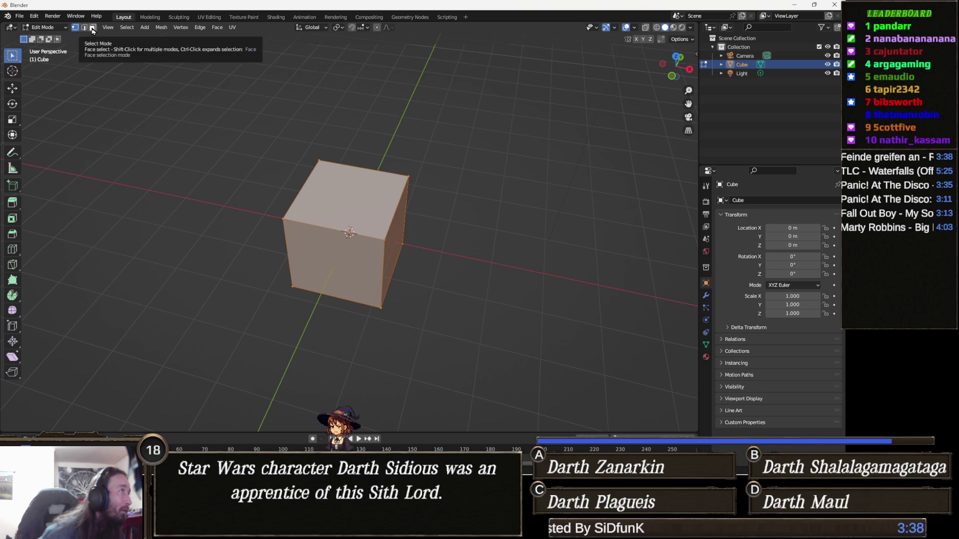
click(93, 28)
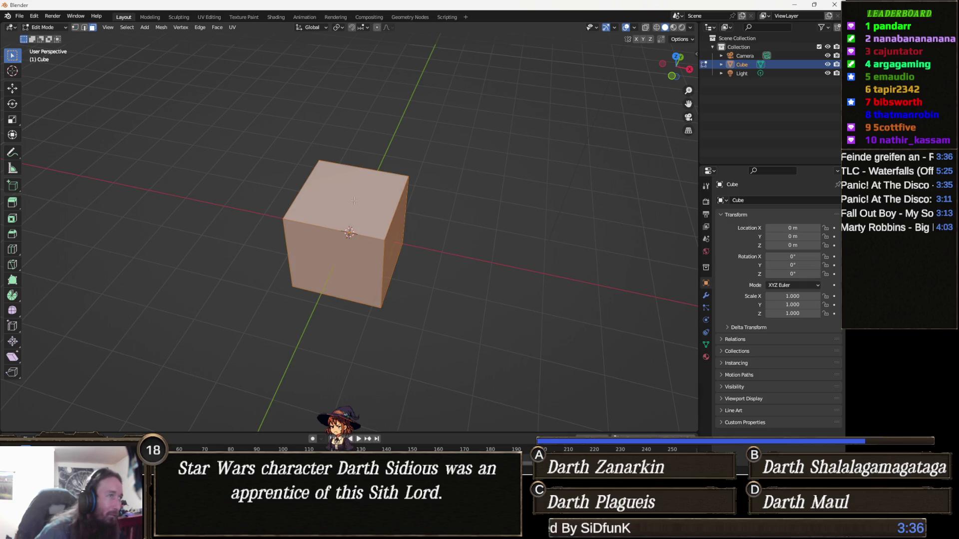
Step: Deselect all and subdivide the cube once using the Subdivide command search
key(alt+a)
drag(354, 201, 377, 237)
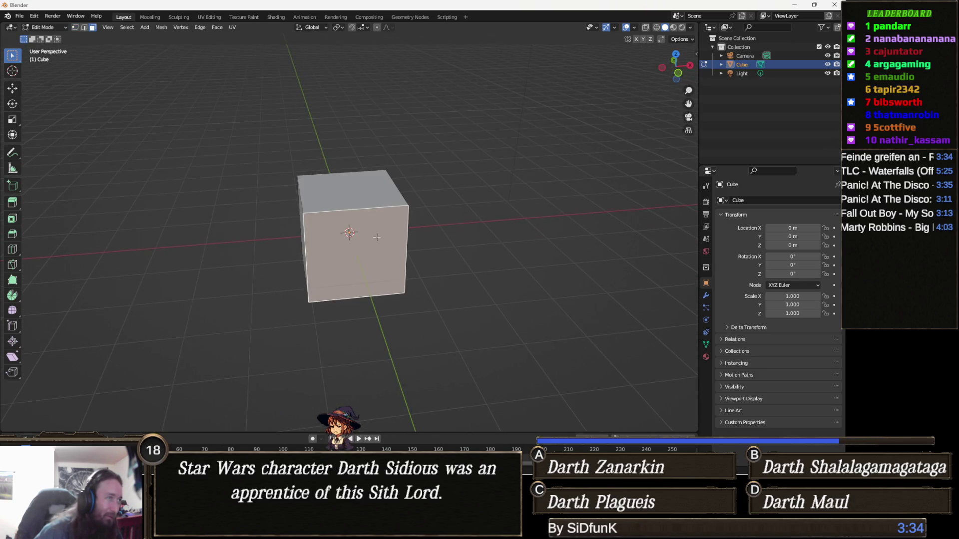
drag(367, 195, 372, 203)
key(F3)
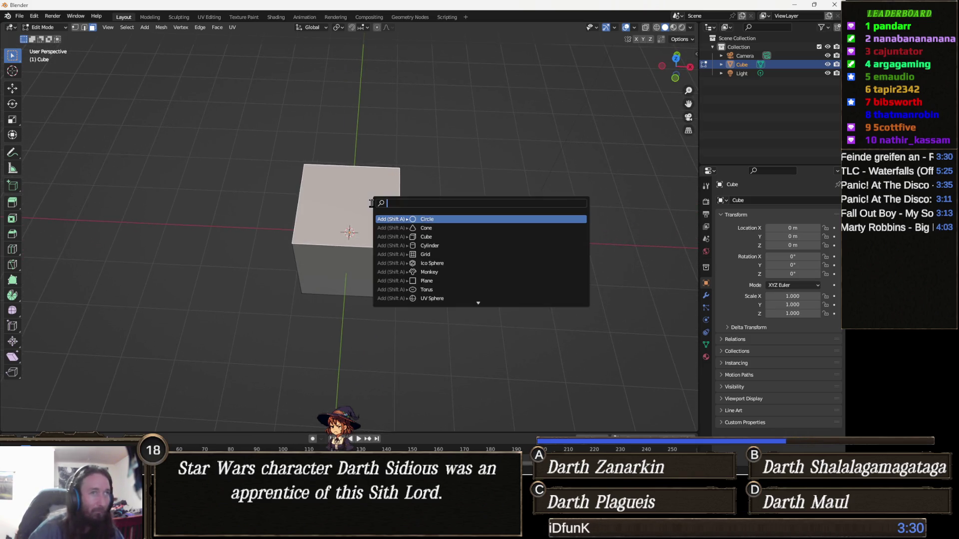
text(sub)
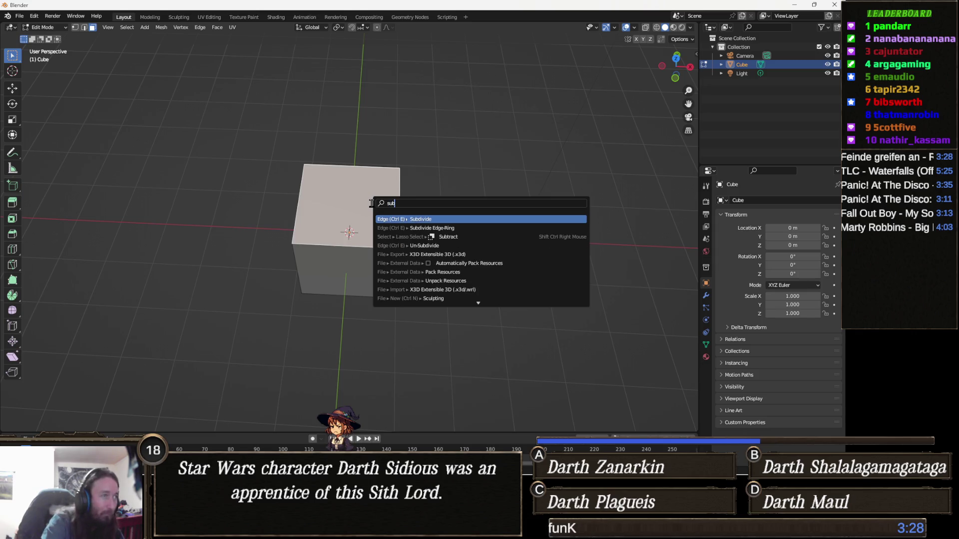
text(d)
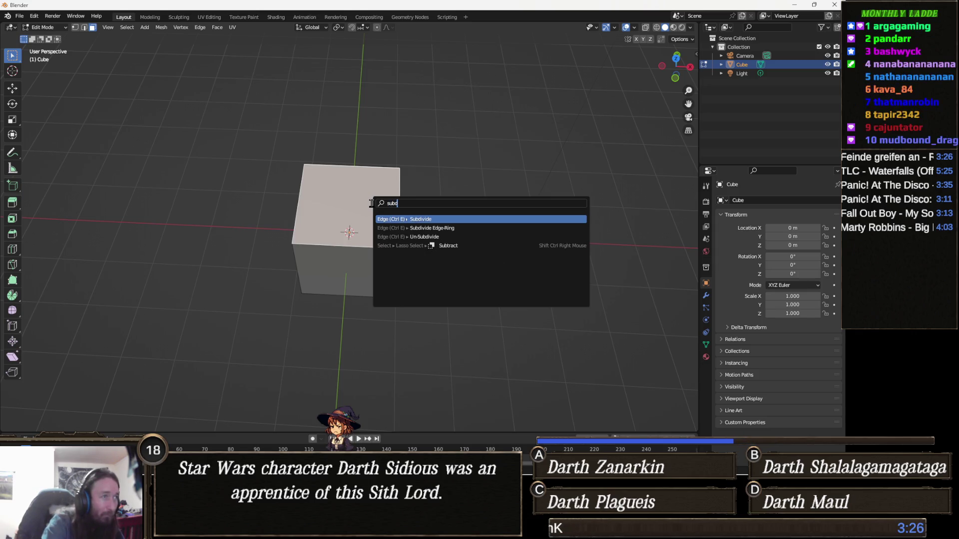
key(Return)
Step: Switch to vertex select and pick the centre vertex of the top face
scroll(371, 203, up, 5)
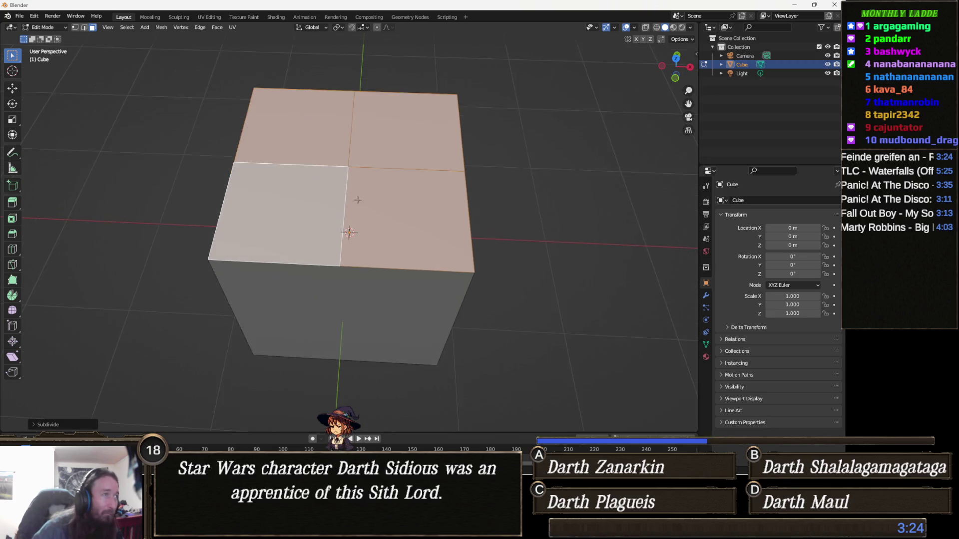
mouse_move(374, 189)
mouse_down()
mouse_move(358, 155)
mouse_move(311, 232)
mouse_up()
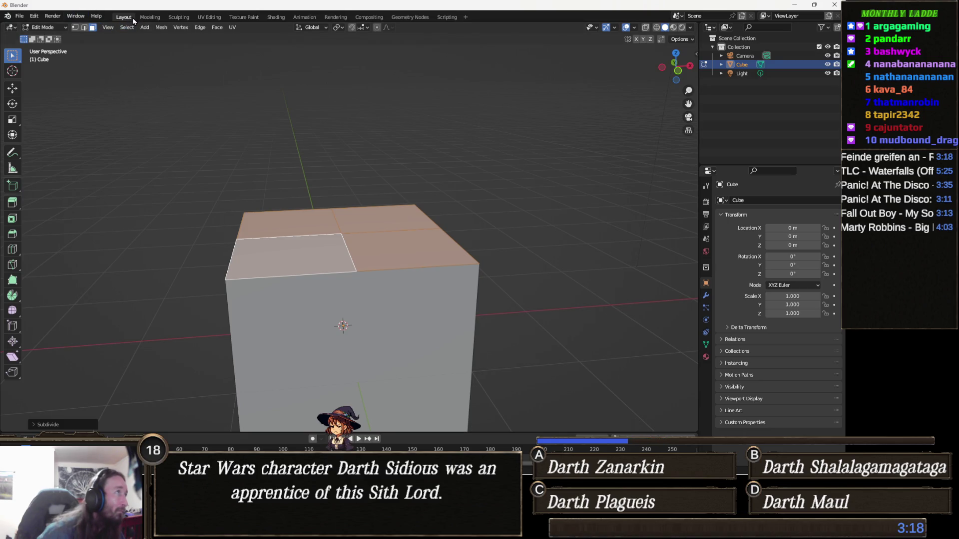
click(75, 27)
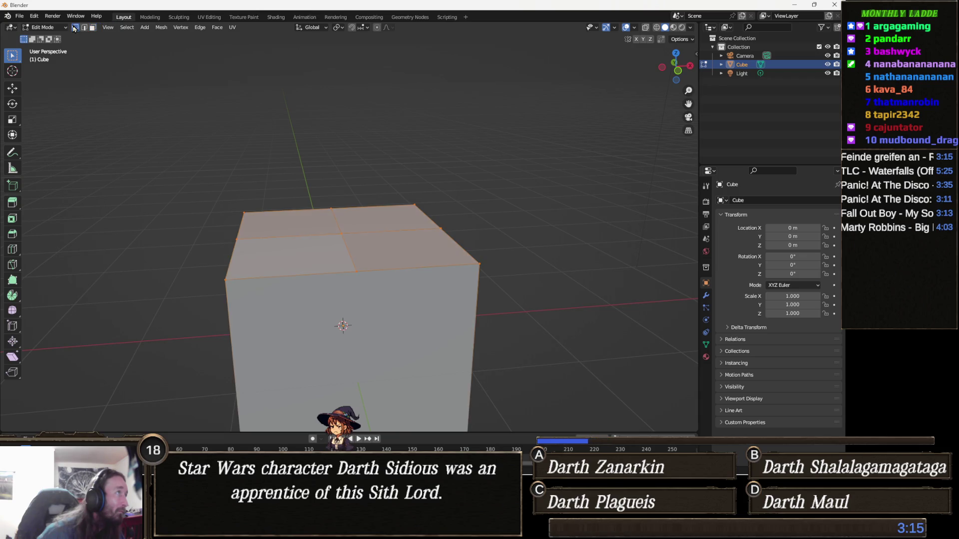
click(337, 234)
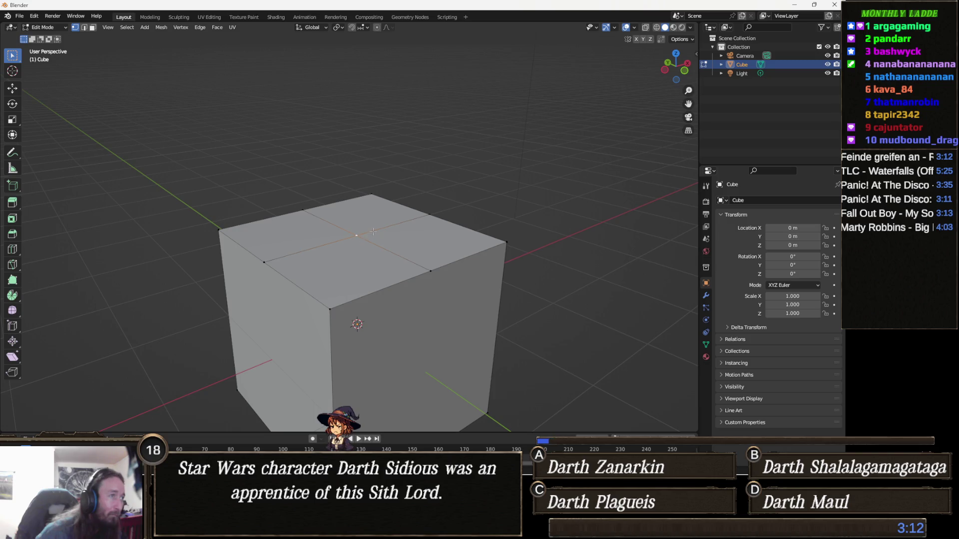
Step: Raise the top centre vertex along Z into a peak, then select the top edge ring
key(g)
key(z)
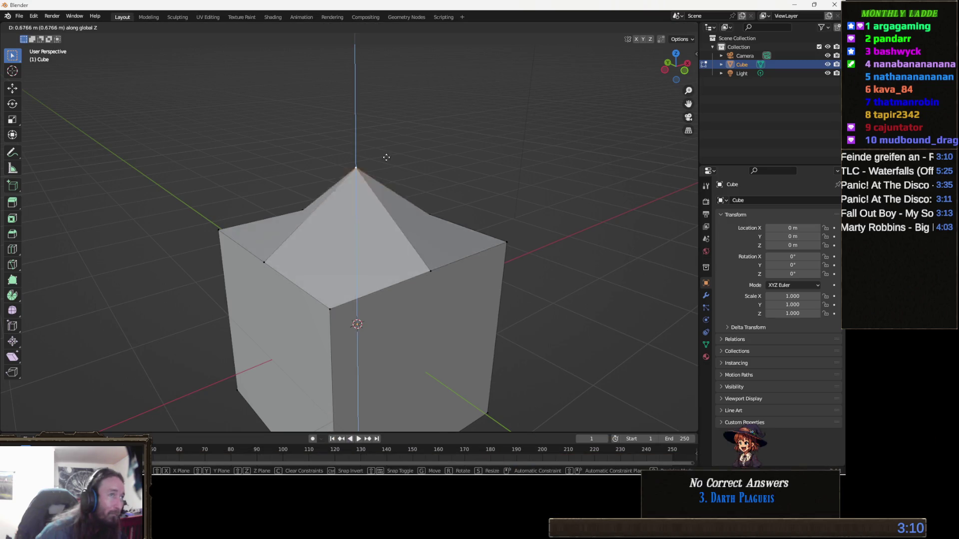
click(444, 62)
mouse_move(426, 184)
mouse_down()
mouse_move(434, 156)
mouse_move(468, 154)
mouse_move(450, 165)
mouse_move(385, 165)
mouse_move(382, 247)
mouse_up()
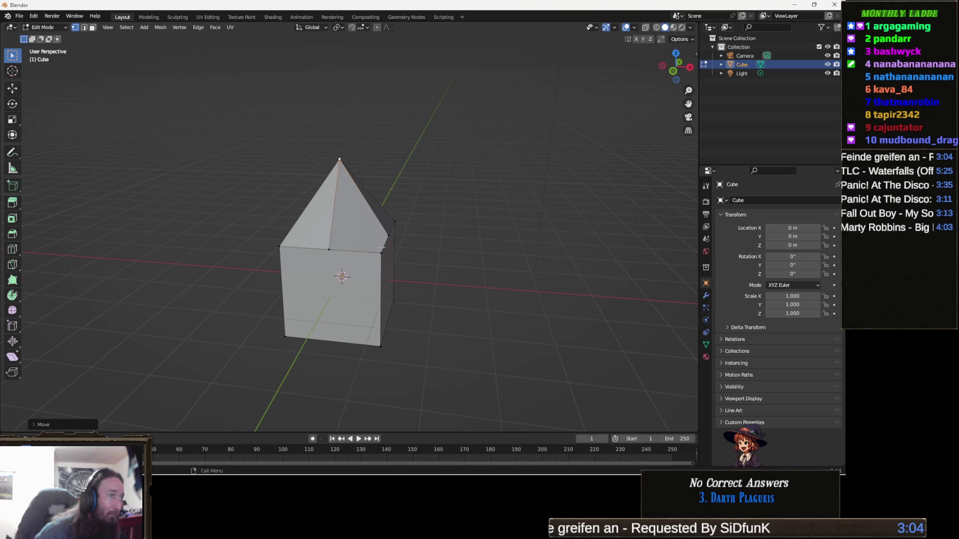
mouse_move(467, 255)
mouse_down()
mouse_move(393, 254)
mouse_move(394, 242)
mouse_move(432, 240)
mouse_move(450, 255)
mouse_move(404, 245)
mouse_up()
ctrl+click(393, 243)
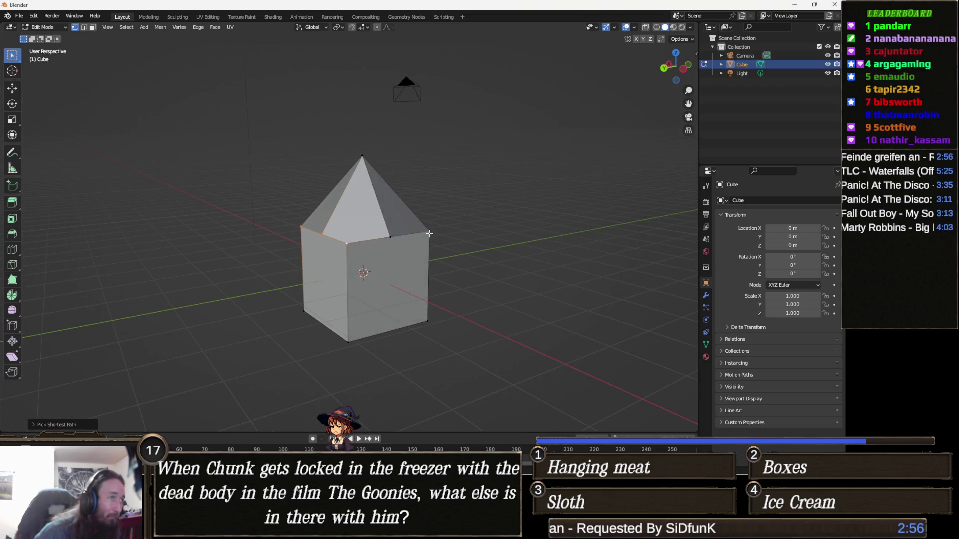
drag(497, 270, 475, 272)
Step: Scale the top edge ring inward to taper the walls and subdivide the selected edges
key(s)
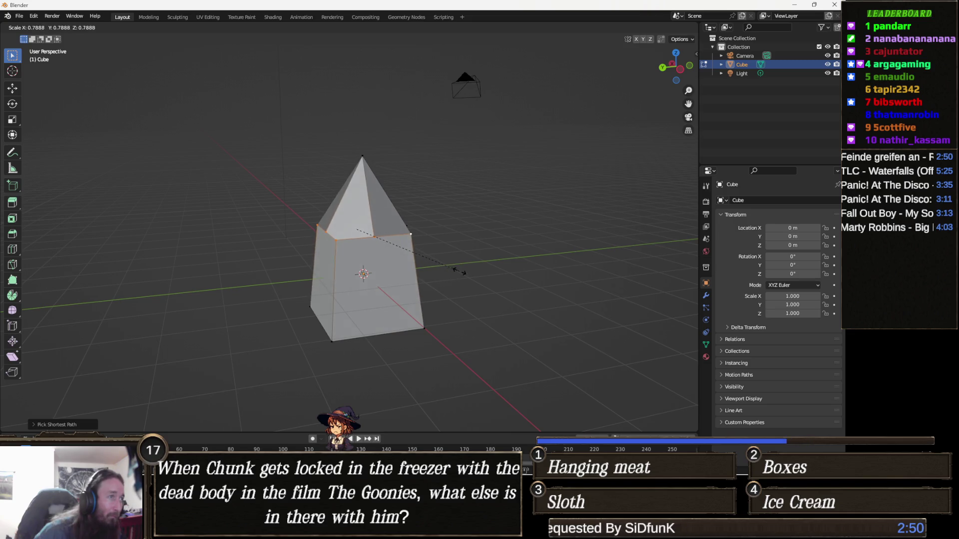
click(460, 272)
mouse_move(460, 272)
mouse_down()
mouse_move(405, 320)
mouse_move(320, 299)
mouse_move(336, 275)
mouse_move(365, 354)
mouse_move(326, 340)
mouse_move(310, 323)
mouse_up()
right_click(336, 274)
click(345, 275)
Step: Select the base edge path and shrink it, then undo that shrink
ctrl+click(325, 341)
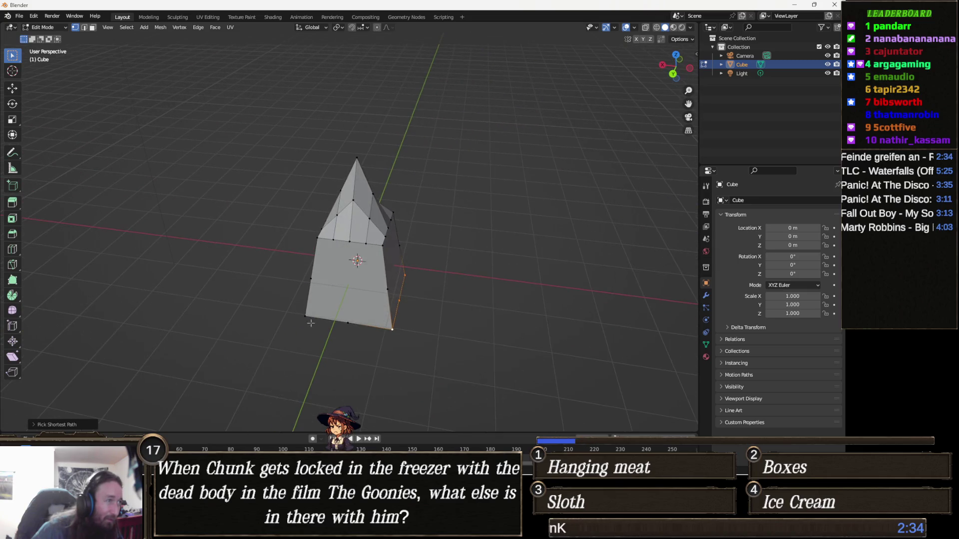
key(s)
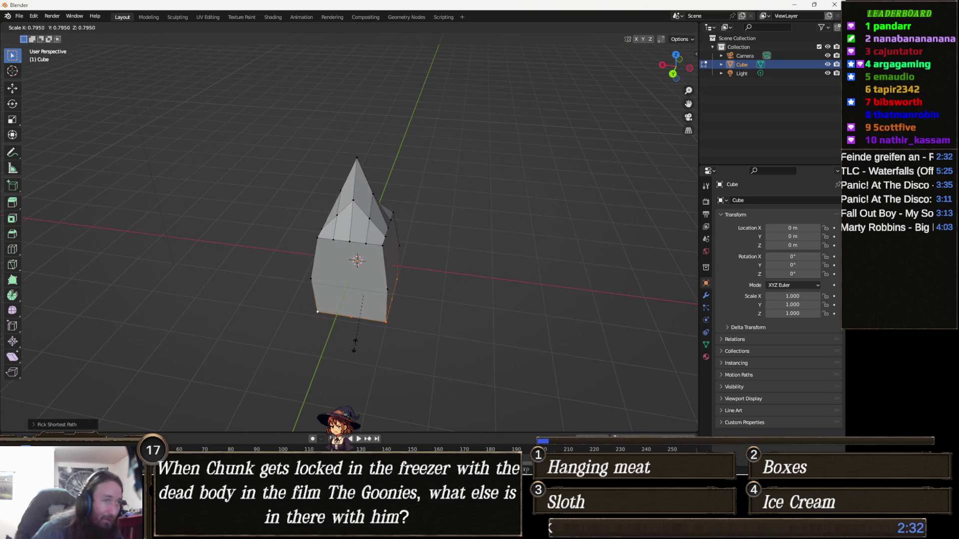
click(345, 316)
mouse_move(402, 328)
mouse_down()
mouse_move(428, 349)
mouse_move(386, 334)
mouse_move(436, 363)
mouse_up()
key(ctrl+z)
mouse_move(285, 332)
mouse_down()
mouse_move(332, 349)
mouse_move(375, 340)
mouse_up()
scroll(390, 356, up, 3)
scroll(390, 357, down, 3)
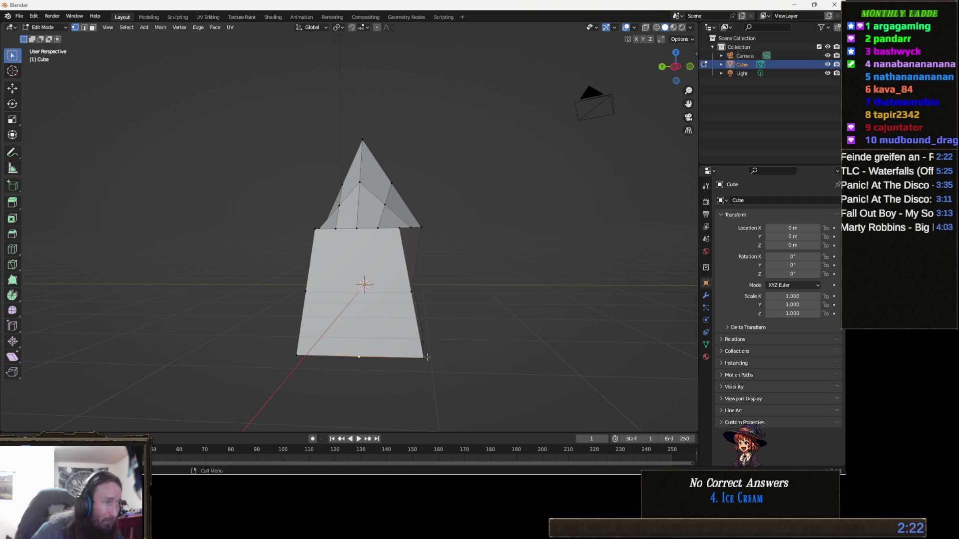
mouse_move(439, 381)
mouse_down()
mouse_move(357, 382)
mouse_move(380, 372)
mouse_move(353, 349)
mouse_move(453, 349)
mouse_move(438, 364)
mouse_up()
Step: Reselect the spire's bottom edges and rescale the base, then bring the browser forward
ctrl+click(327, 366)
key(s)
click(395, 363)
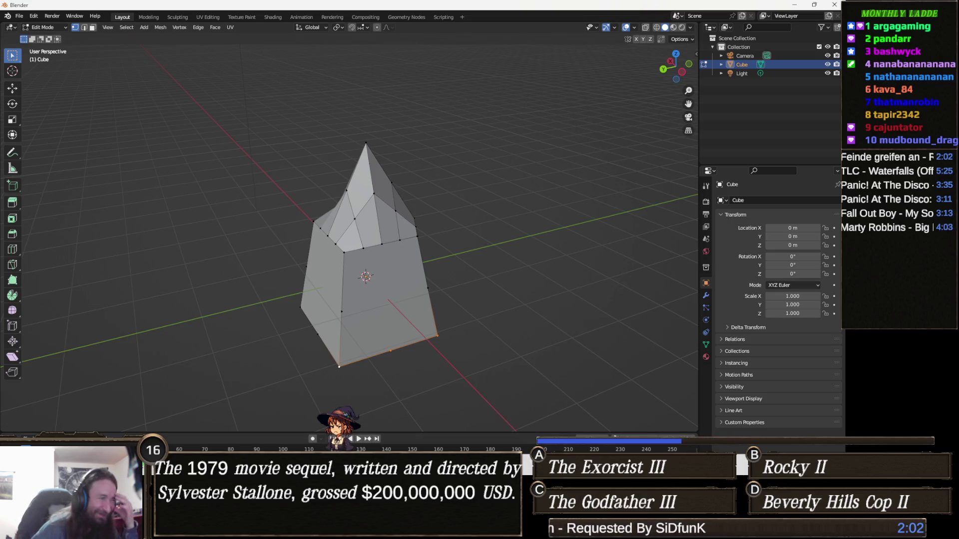
mouse_move(313, 529)
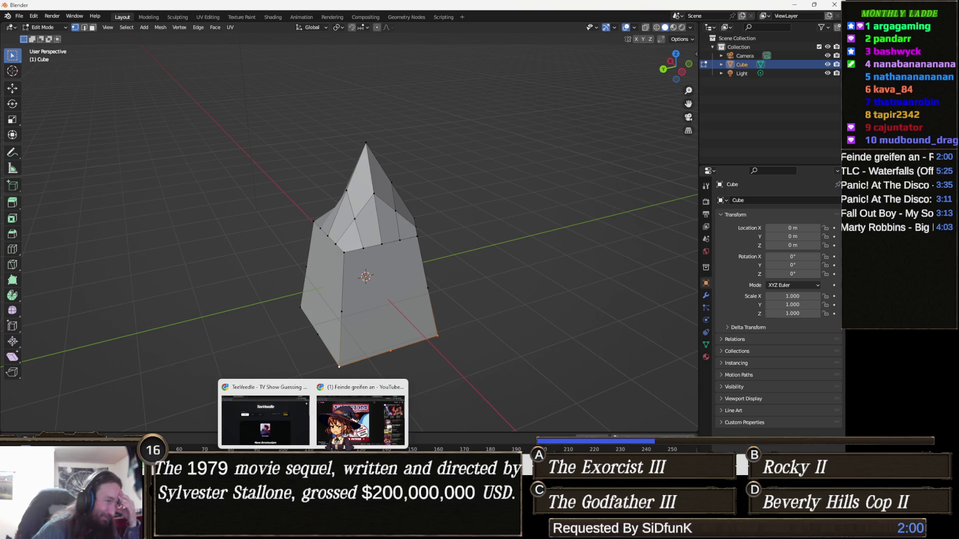
click(265, 417)
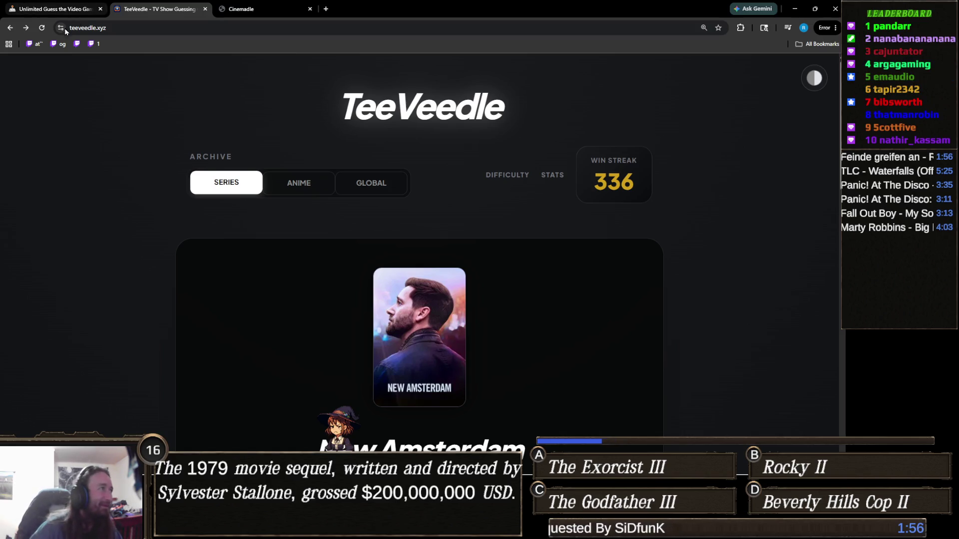
Step: Start a new Gamedle puzzle and guess Dishonored
click(69, 14)
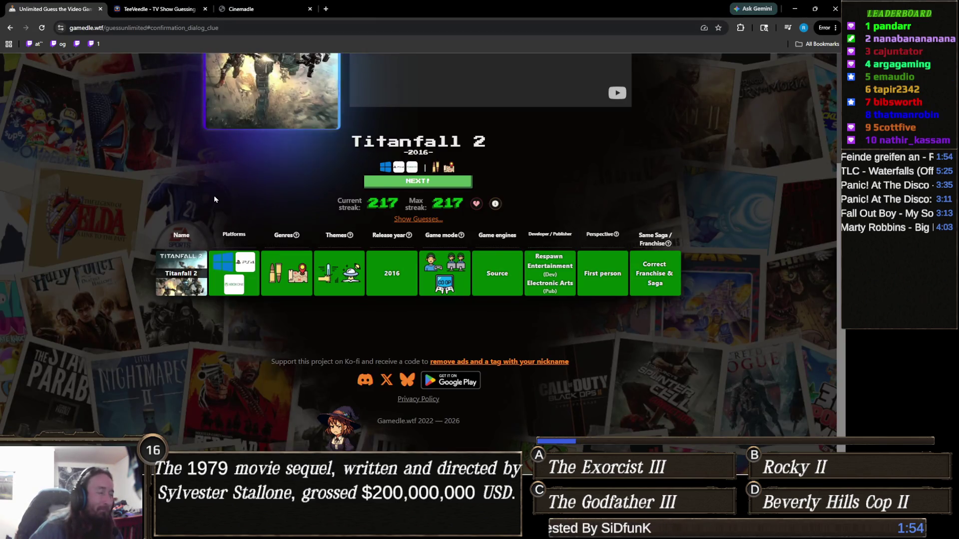
click(445, 182)
text(dish)
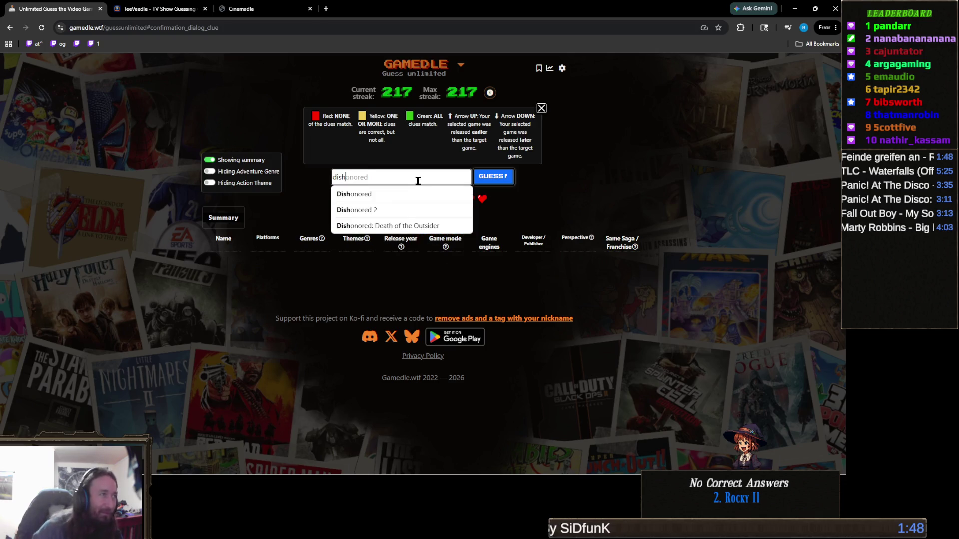
click(402, 193)
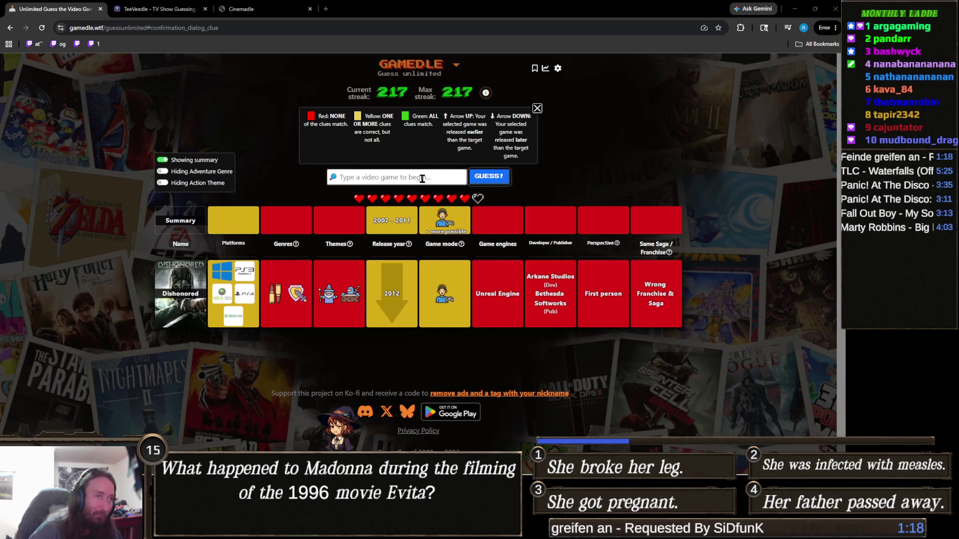
Step: Guess New Super Mario Bros. and start typing the next game name
text(new super mario)
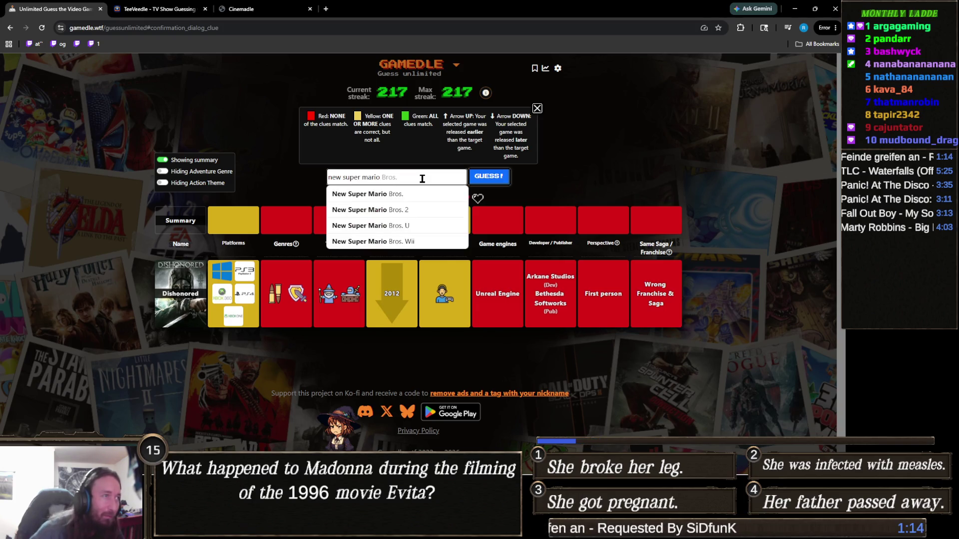
click(422, 192)
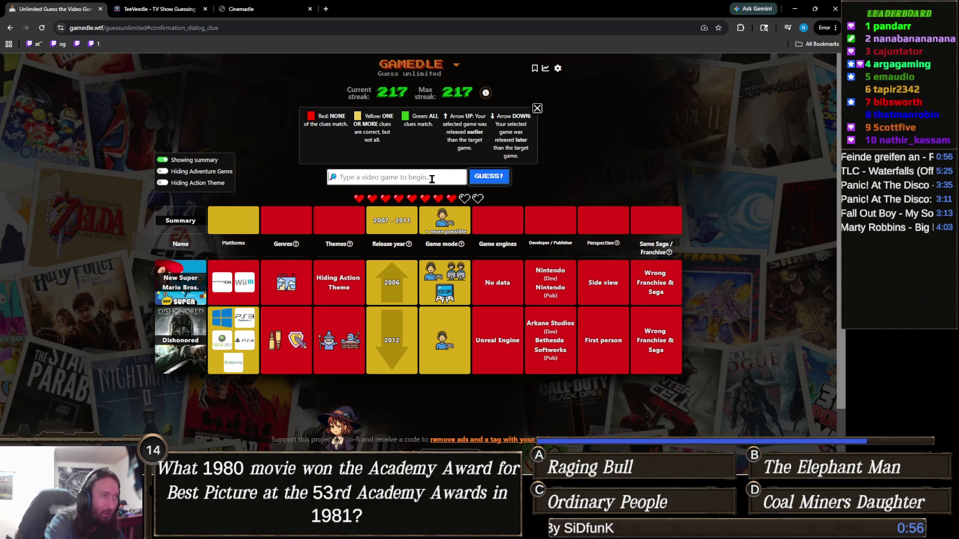
text(civiliz)
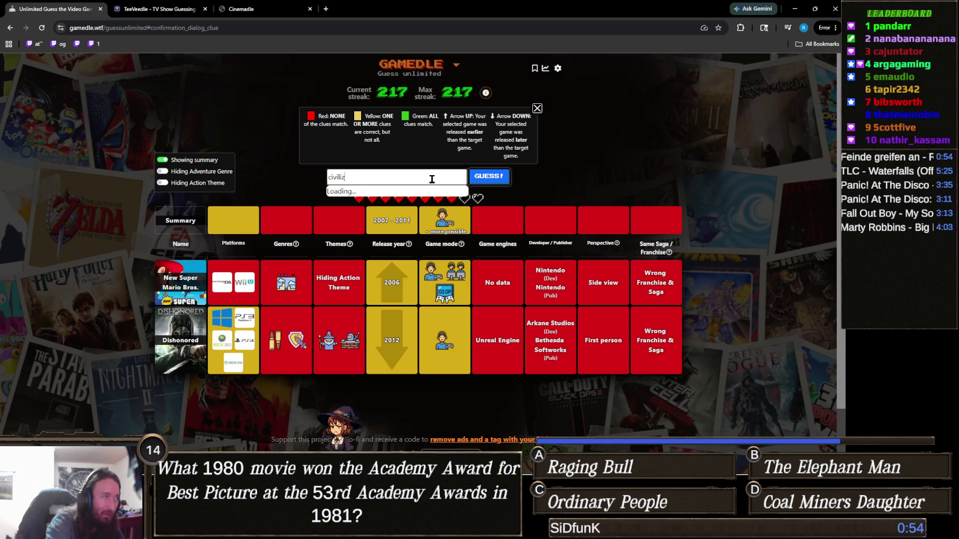
text(ation)
Step: Guess Age of Empires III, then Sid Meier's Civilization IV in Gamedle
key(ctrl+a)
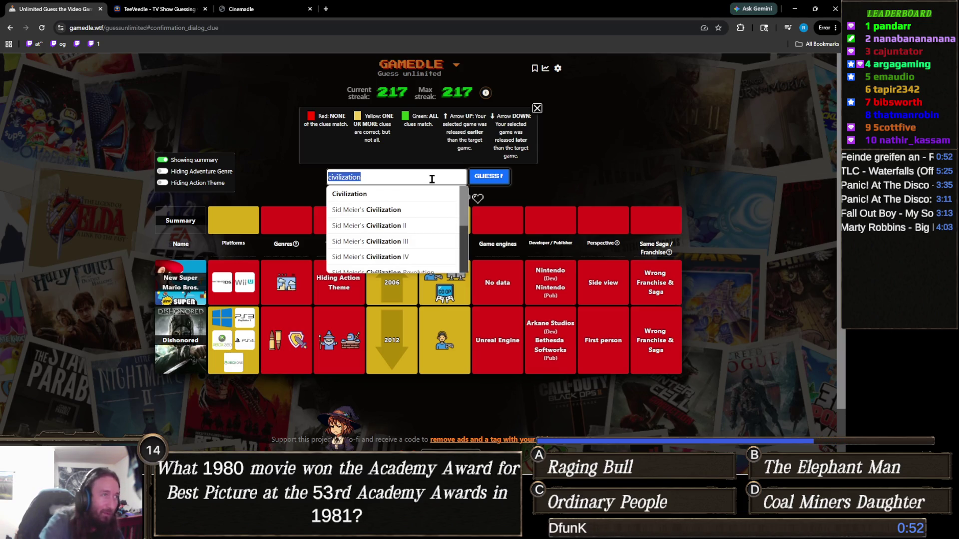
text(age of empires)
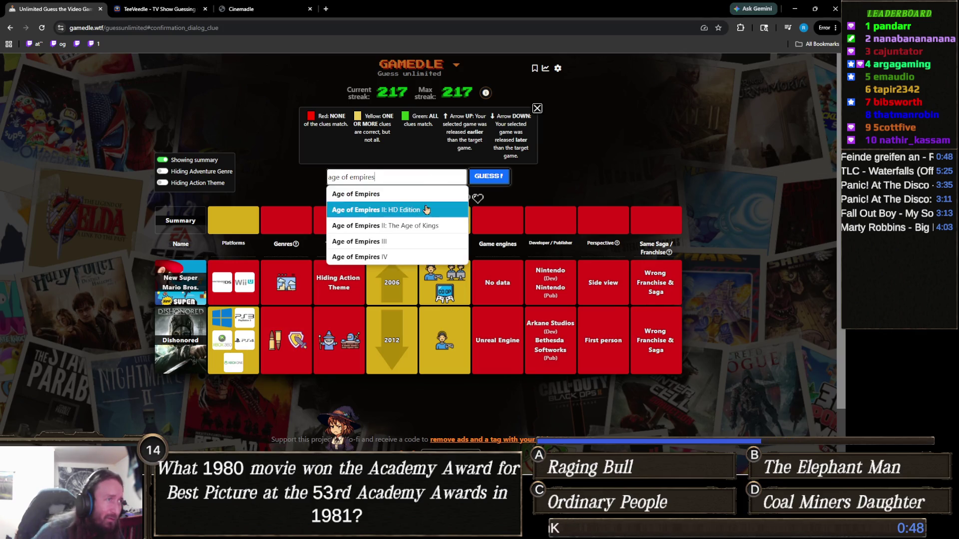
click(394, 242)
click(501, 179)
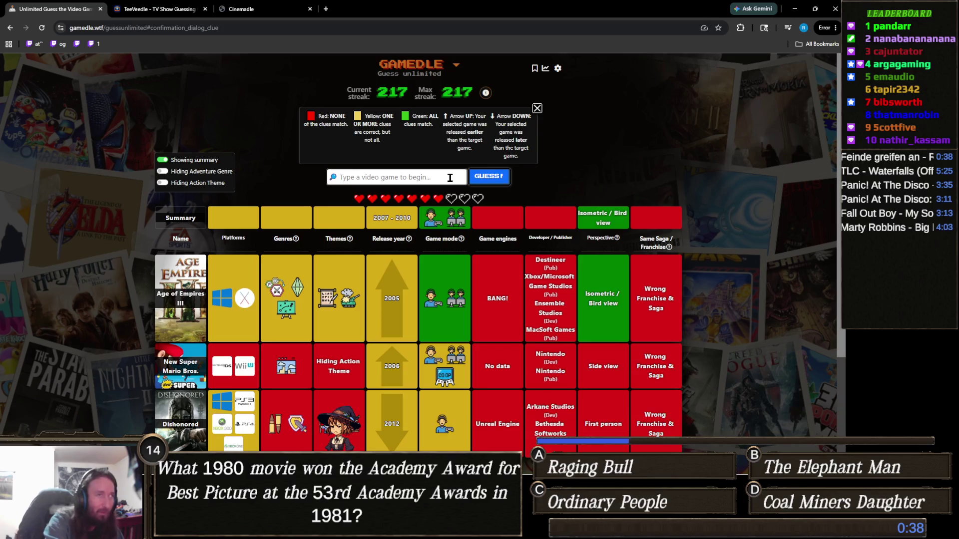
text(civiliz)
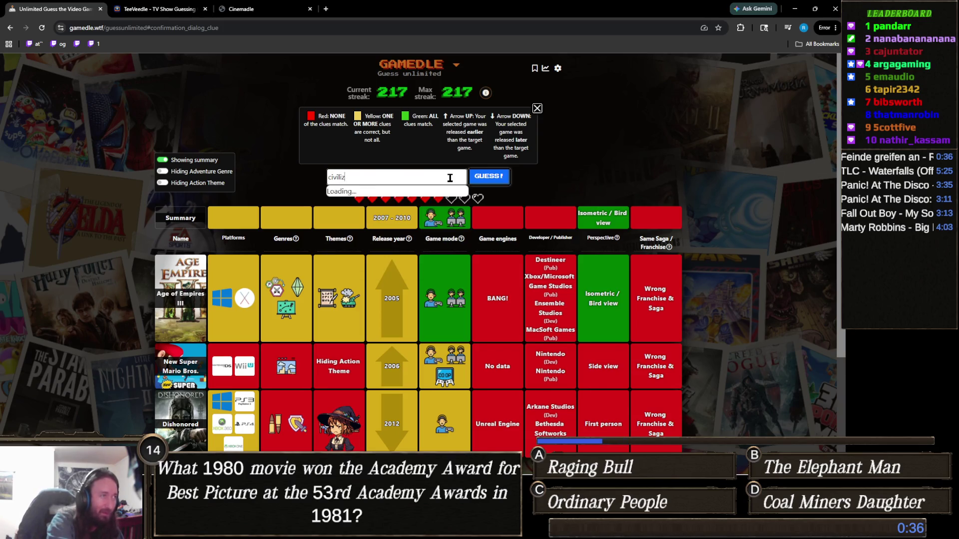
text(ation)
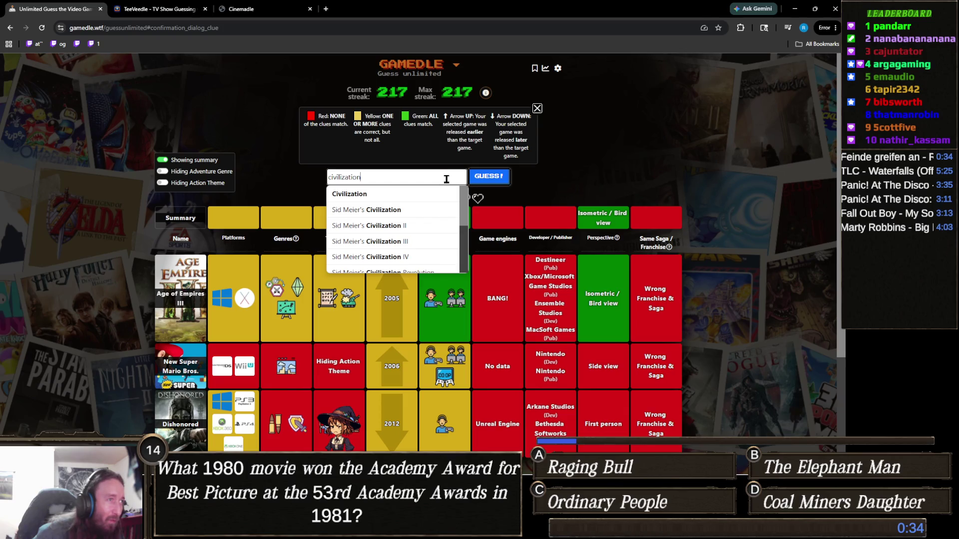
click(419, 257)
click(499, 181)
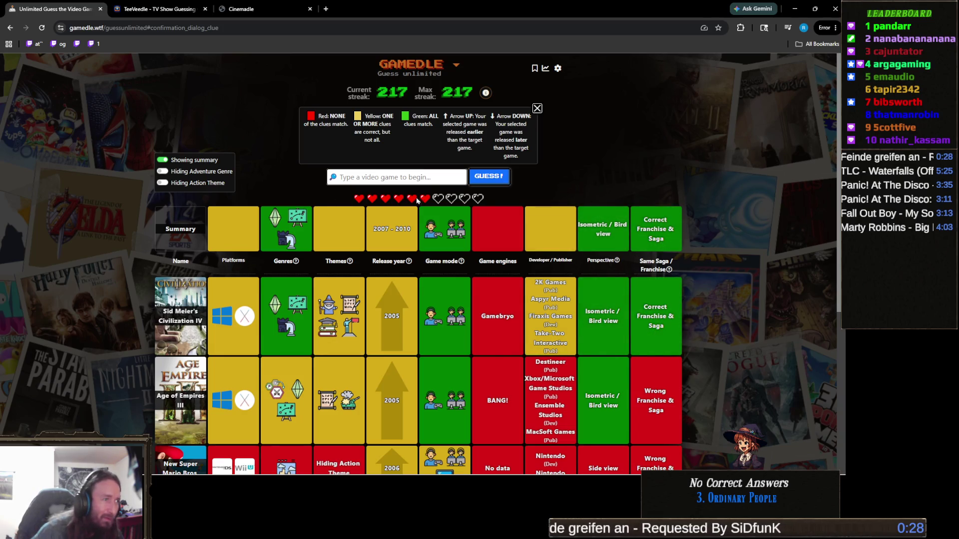
Step: Submit Sid Meier's Civilization V to solve the puzzle and reach a 218 streak
click(440, 175)
text(civilz)
key(BackSpace)
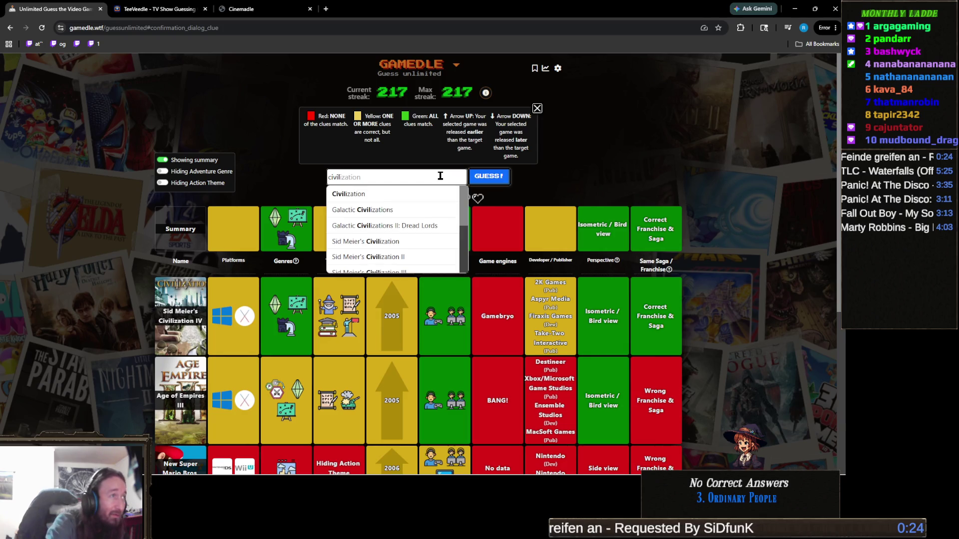
text(iz)
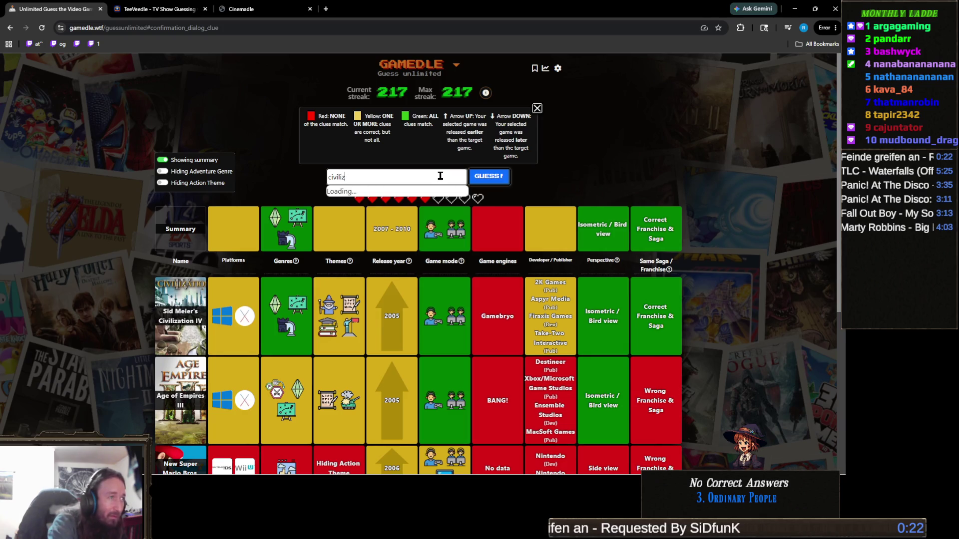
text(ation)
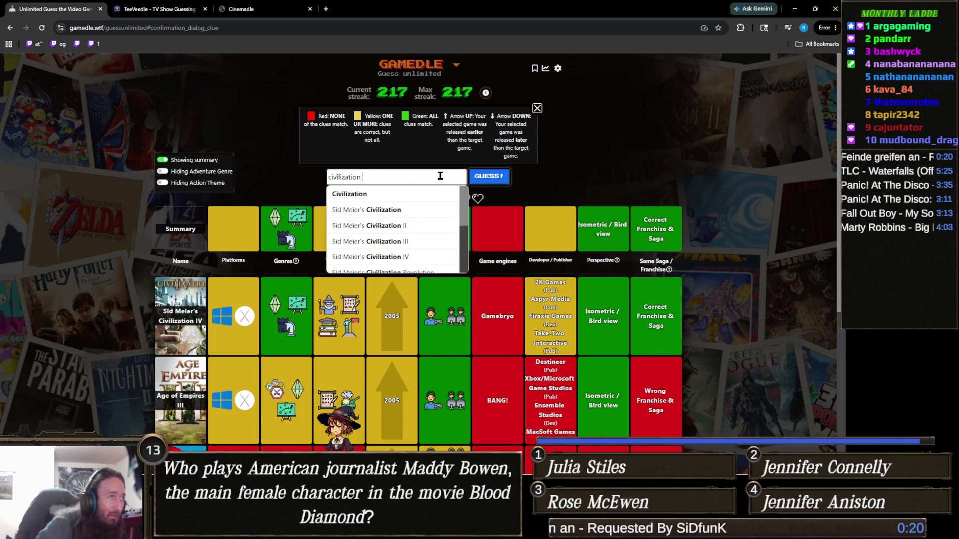
scroll(428, 239, down, 1)
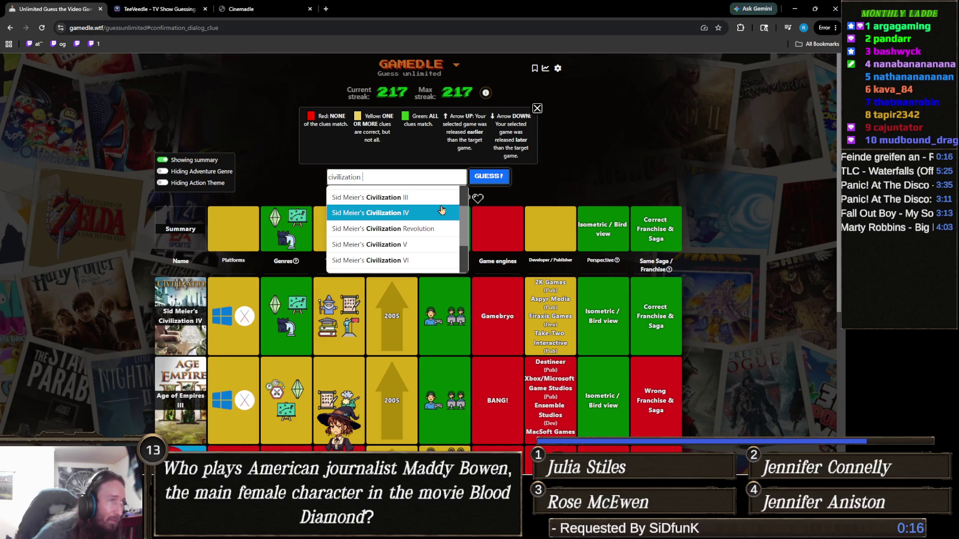
click(428, 244)
click(488, 178)
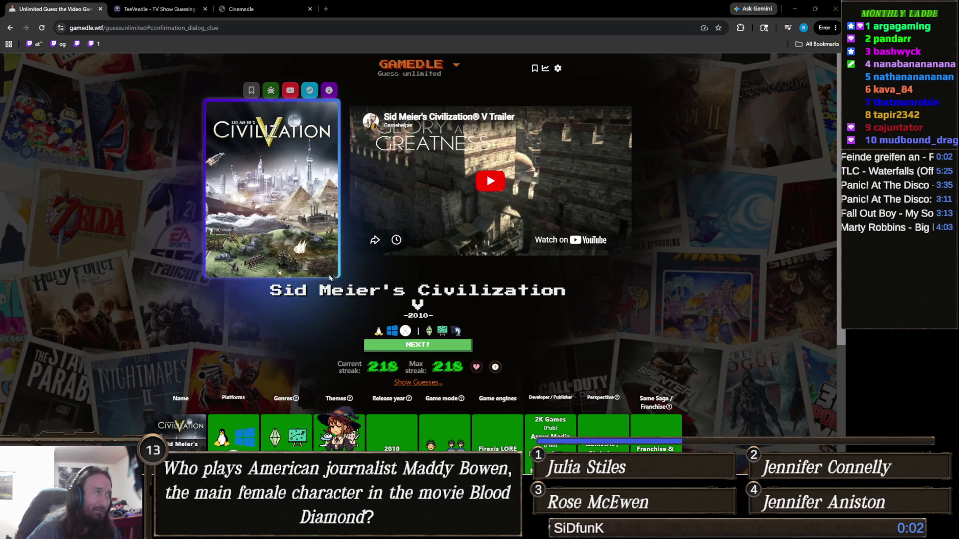
scroll(379, 243, down, 1)
scroll(379, 242, down, 4)
scroll(450, 290, up, 3)
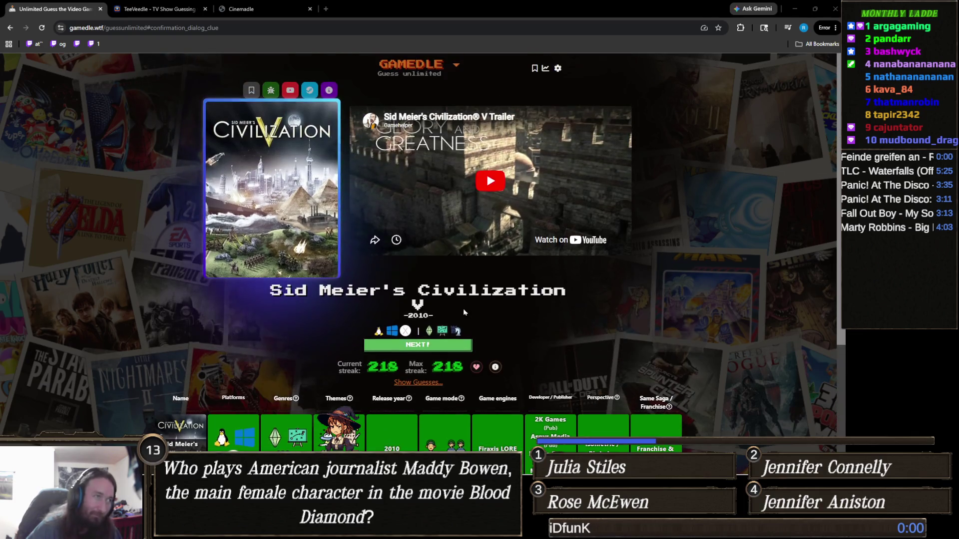
scroll(475, 310, down, 1)
scroll(544, 317, up, 1)
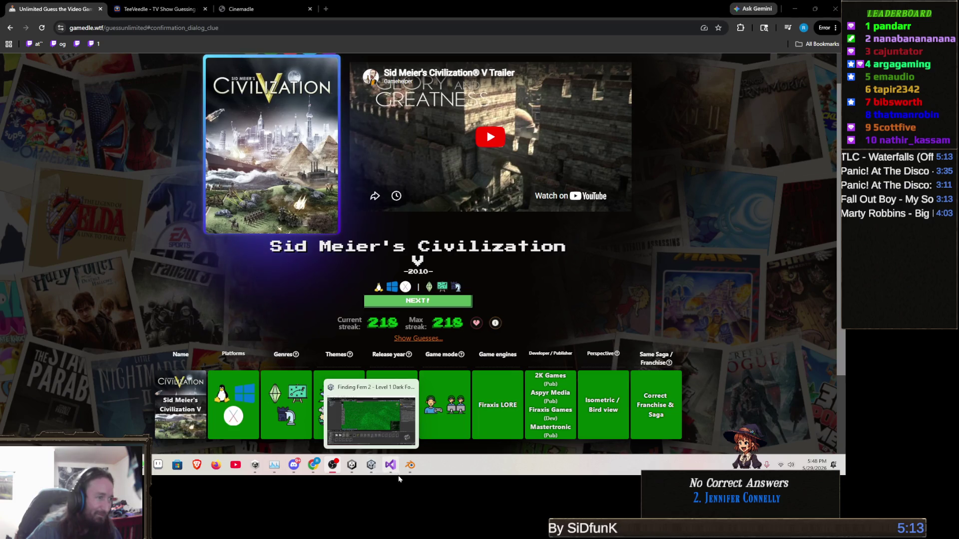
Step: Back in Blender, select the entire pyramid spire and run Edge > Subdivide on it
click(371, 465)
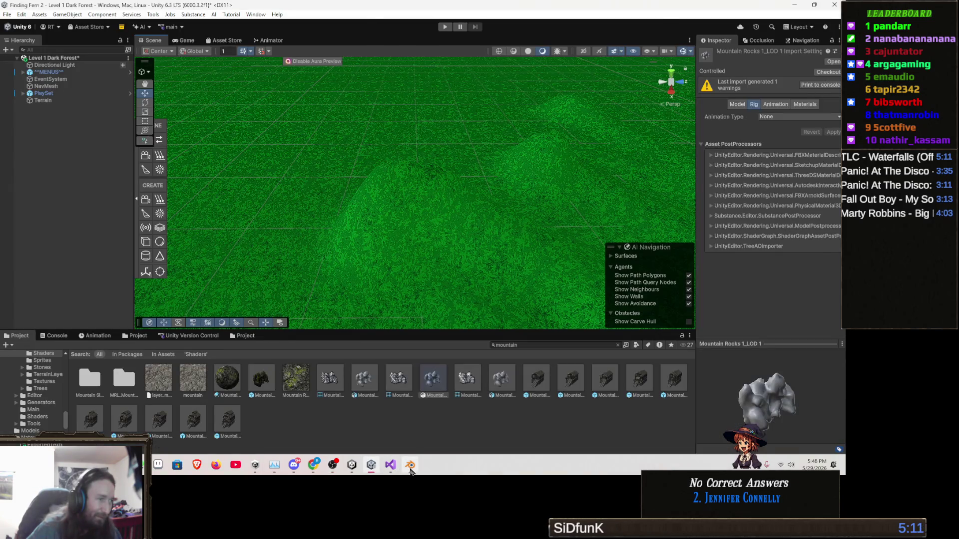
click(409, 465)
mouse_move(461, 366)
mouse_down()
mouse_move(362, 344)
mouse_move(414, 345)
mouse_move(382, 354)
mouse_move(424, 346)
mouse_up()
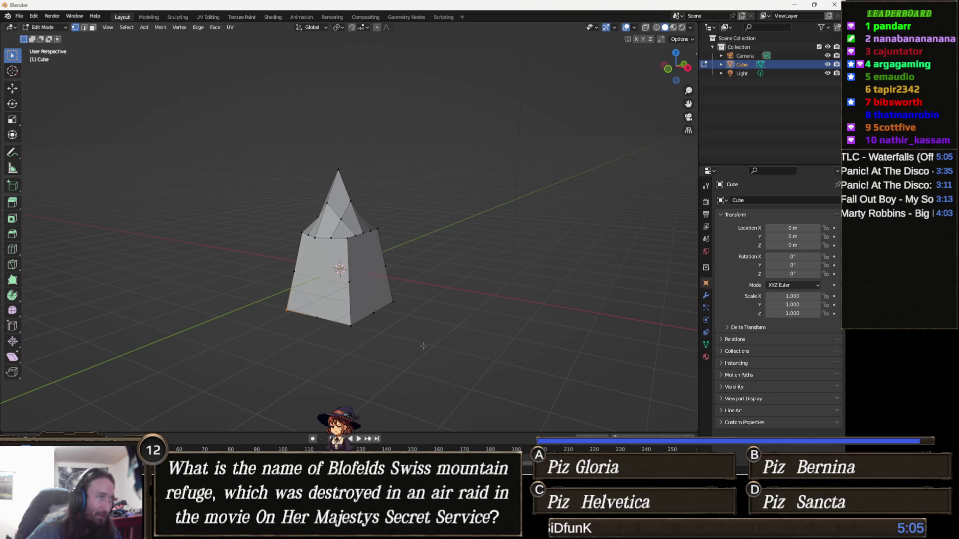
key(a)
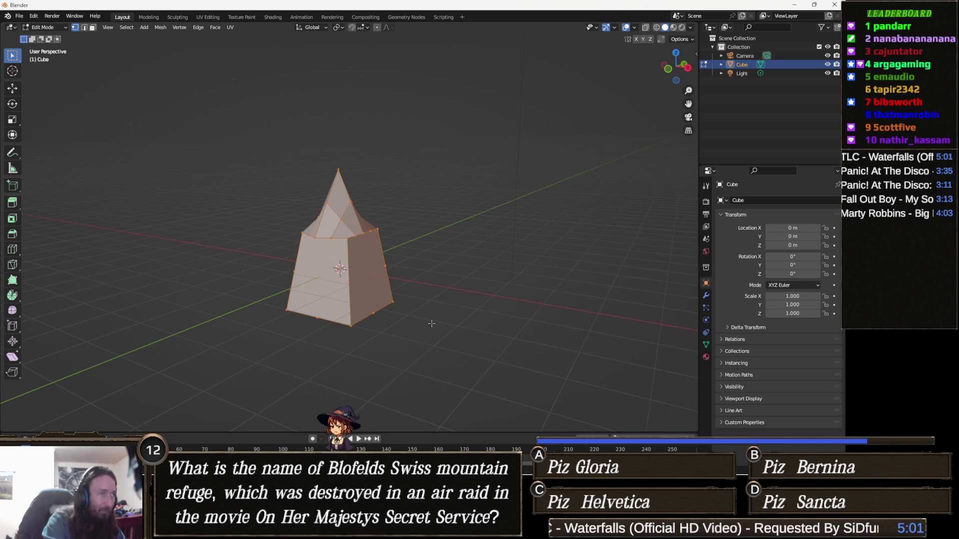
key(F3)
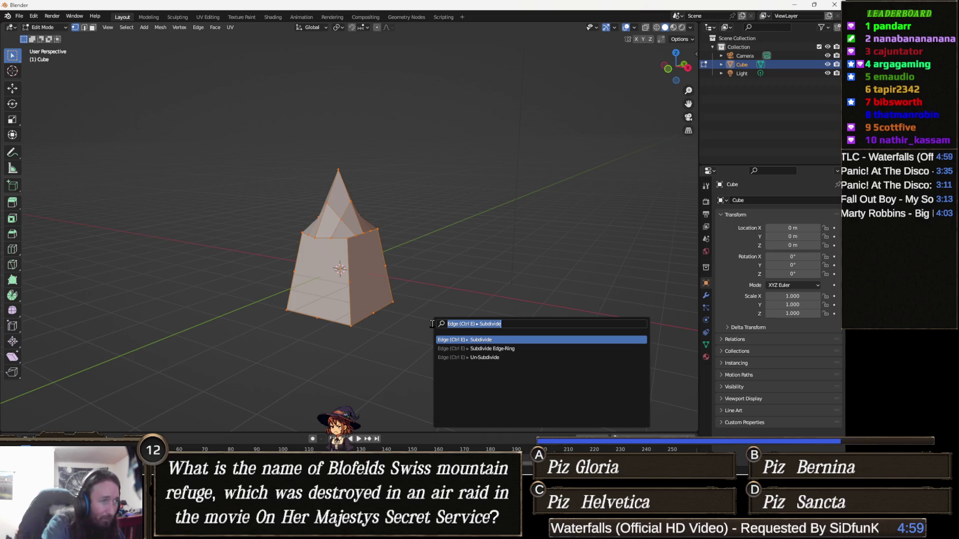
key(Return)
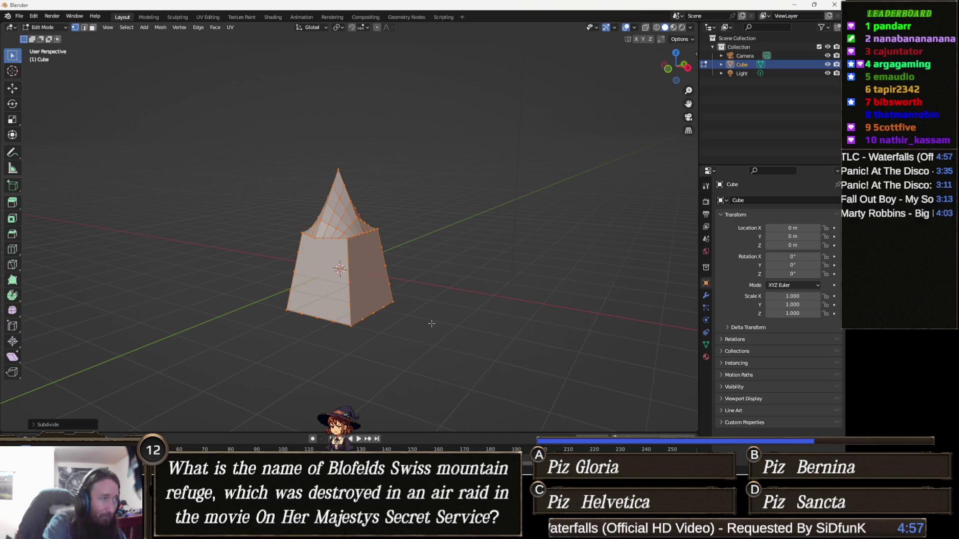
key(F3)
Step: Run Mesh > Transform > Randomize on the spire so its vertices jitter into a rocky surface
text(rand)
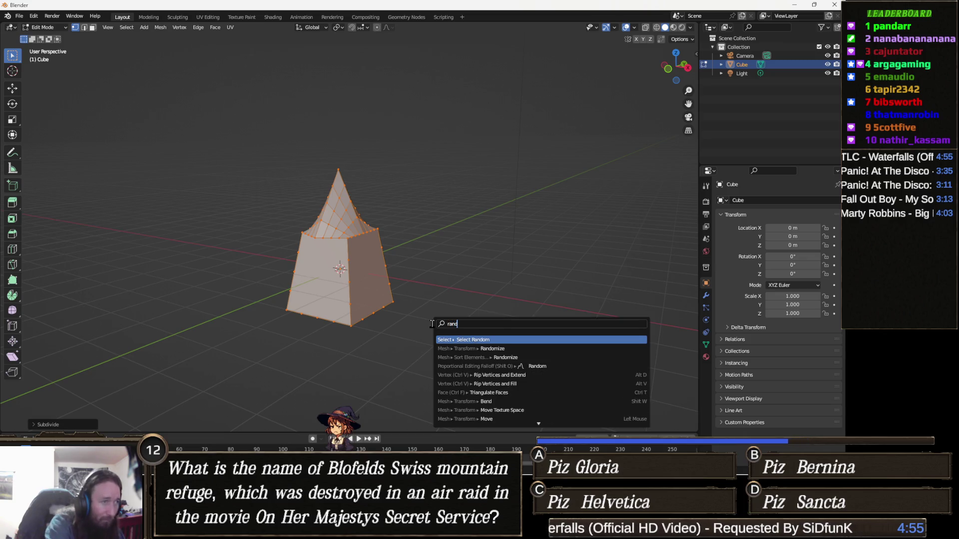
text(im)
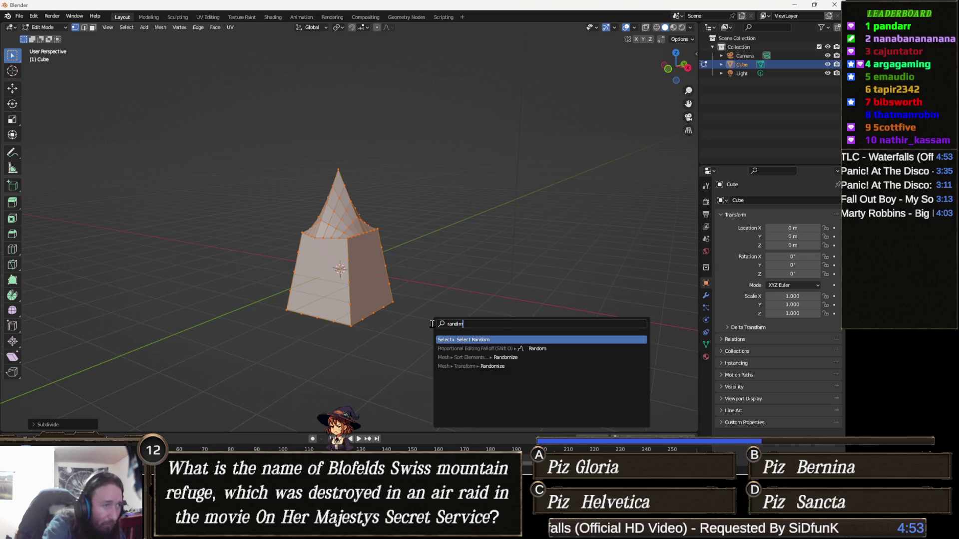
key(BackSpace)
key(BackSpace)
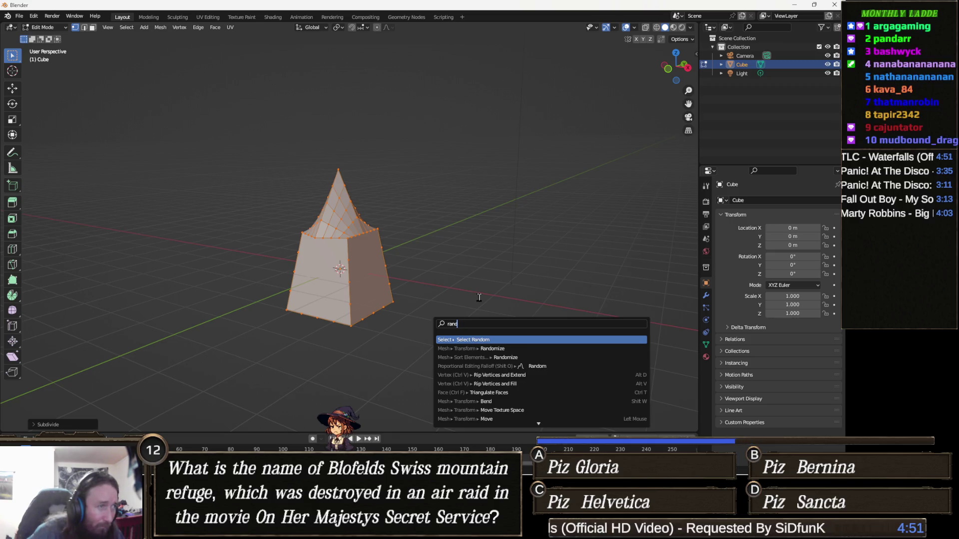
text(om)
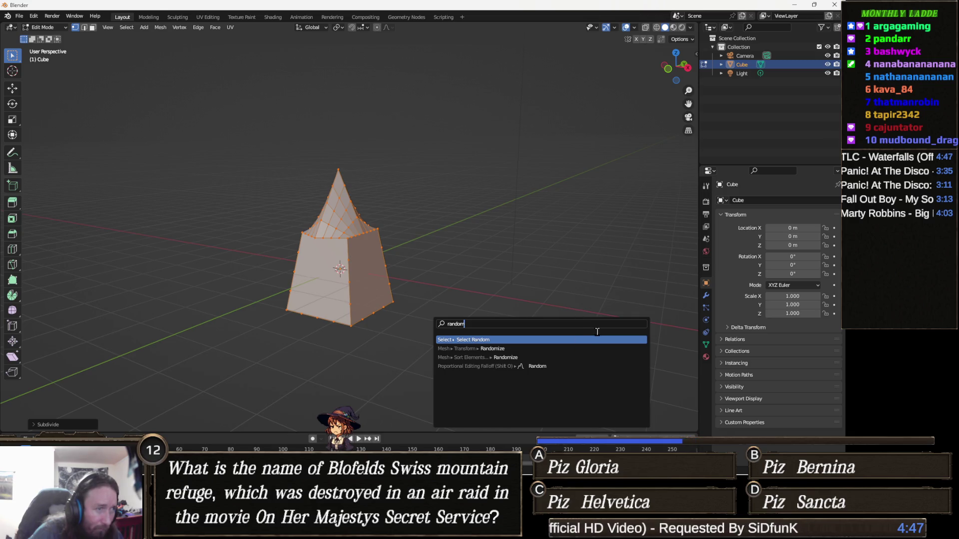
click(529, 358)
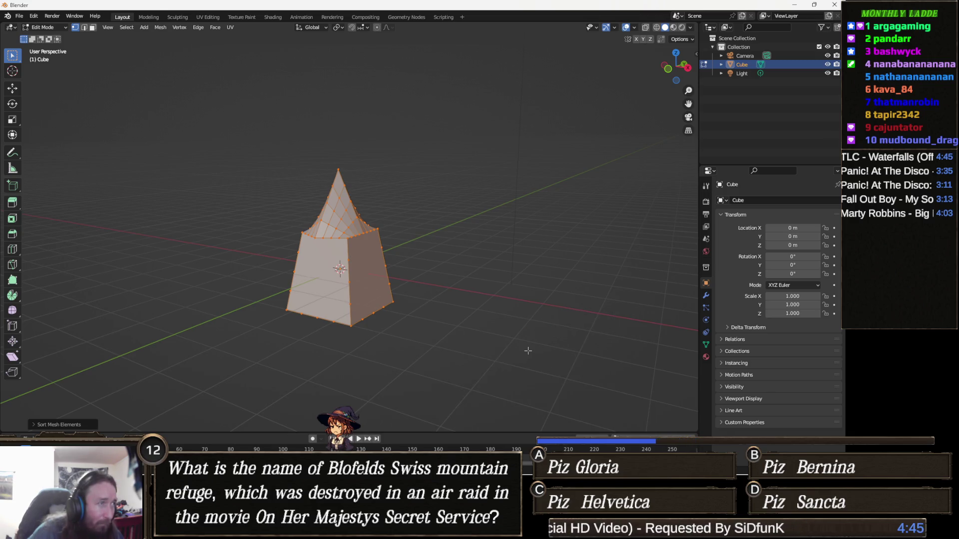
key(F3)
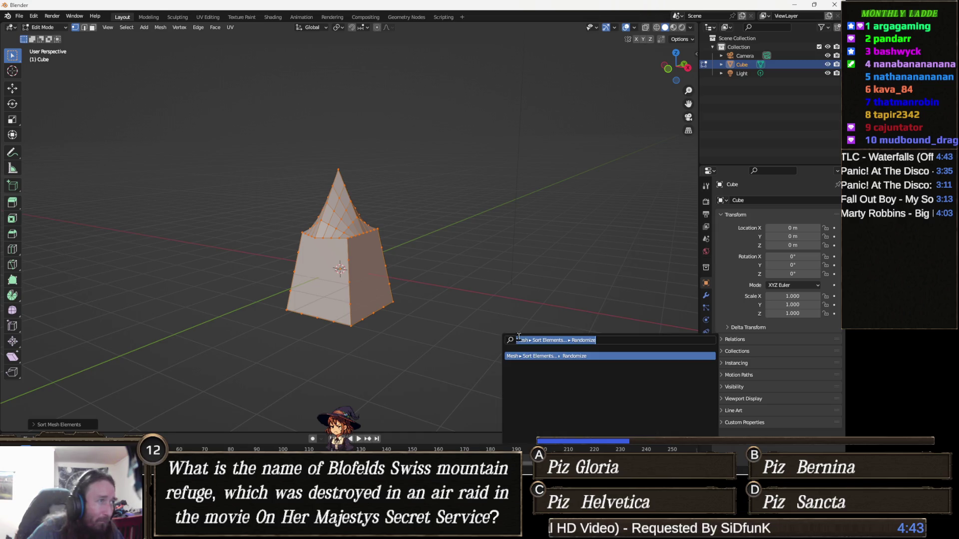
key(Return)
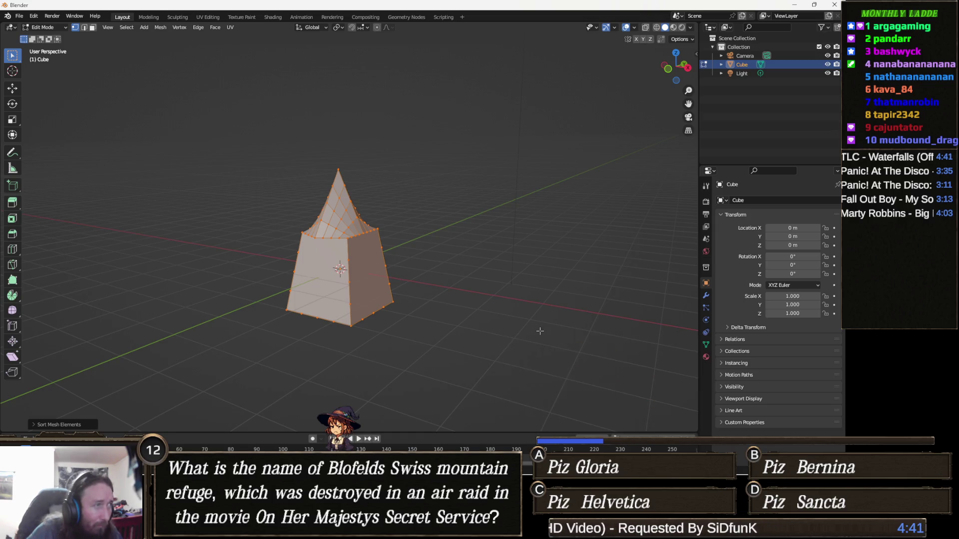
key(F3)
text(randomi)
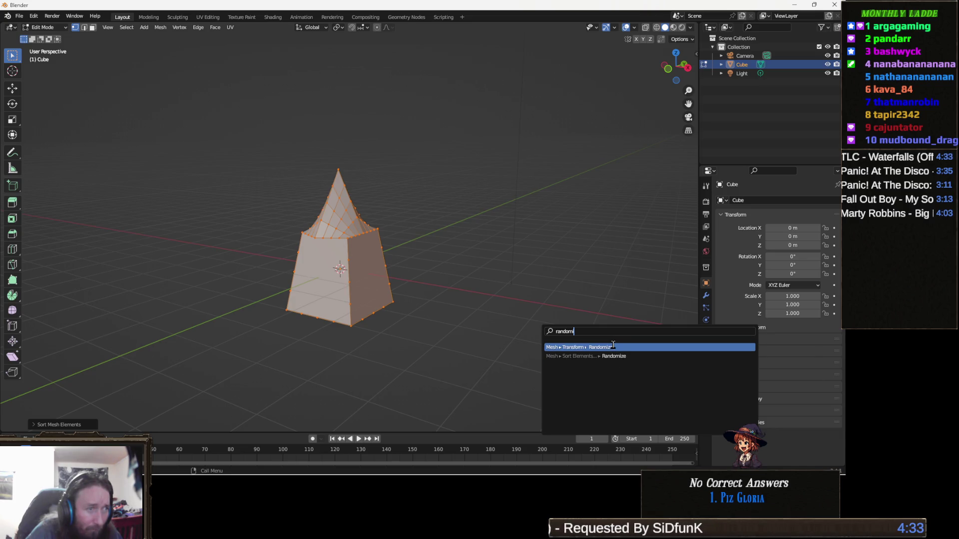
click(617, 345)
mouse_move(482, 311)
mouse_down()
mouse_move(418, 328)
mouse_move(306, 304)
mouse_up()
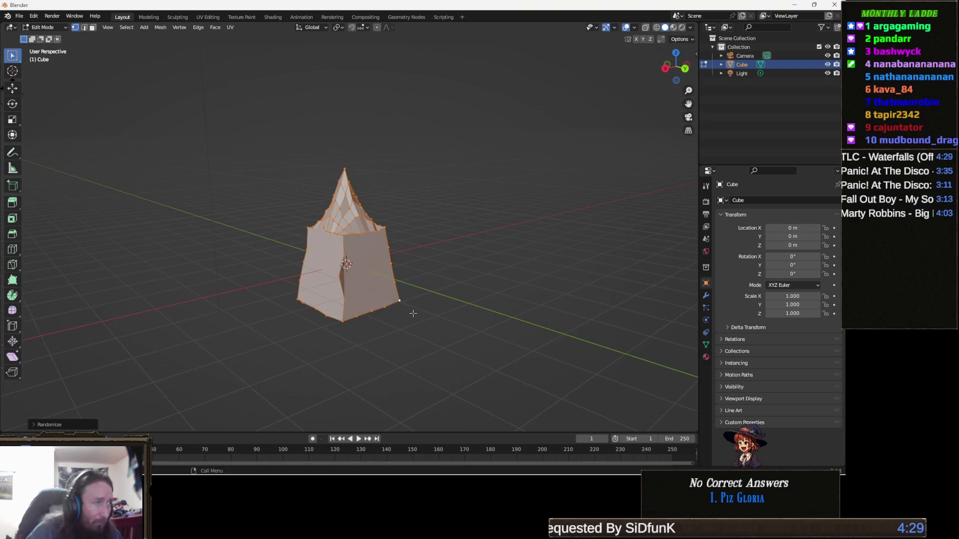
key(F3)
text(smooth)
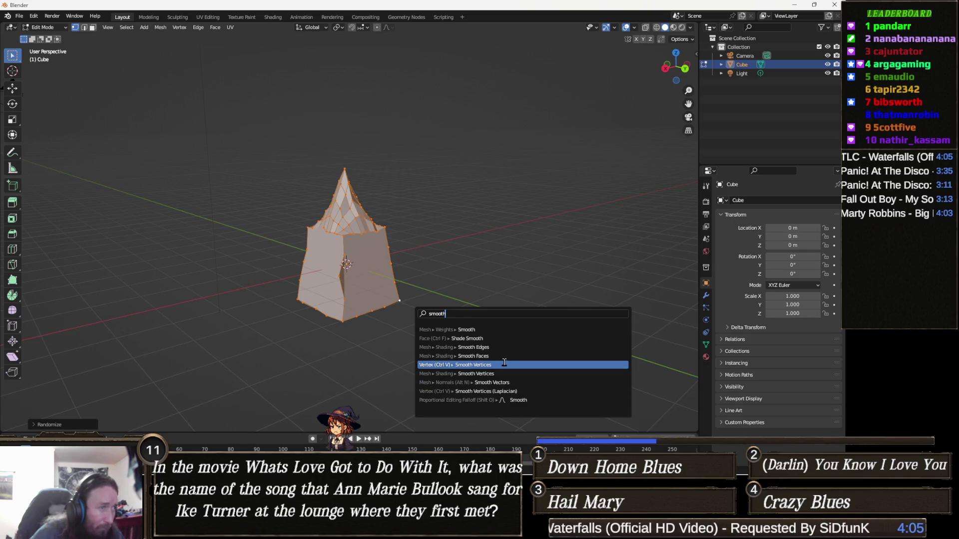
Step: Apply Smooth Vertex Weights and Smooth Edges to the jagged spire mesh
click(475, 330)
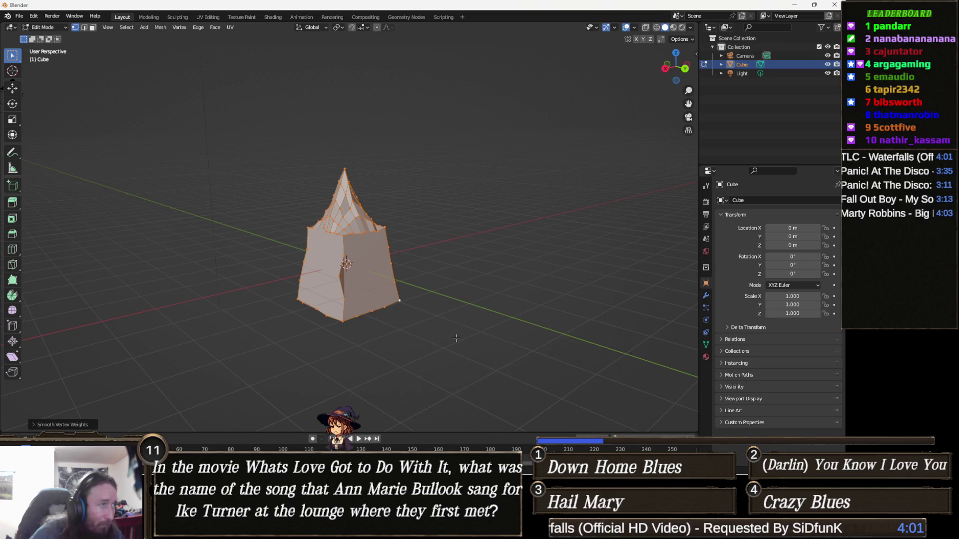
key(F3)
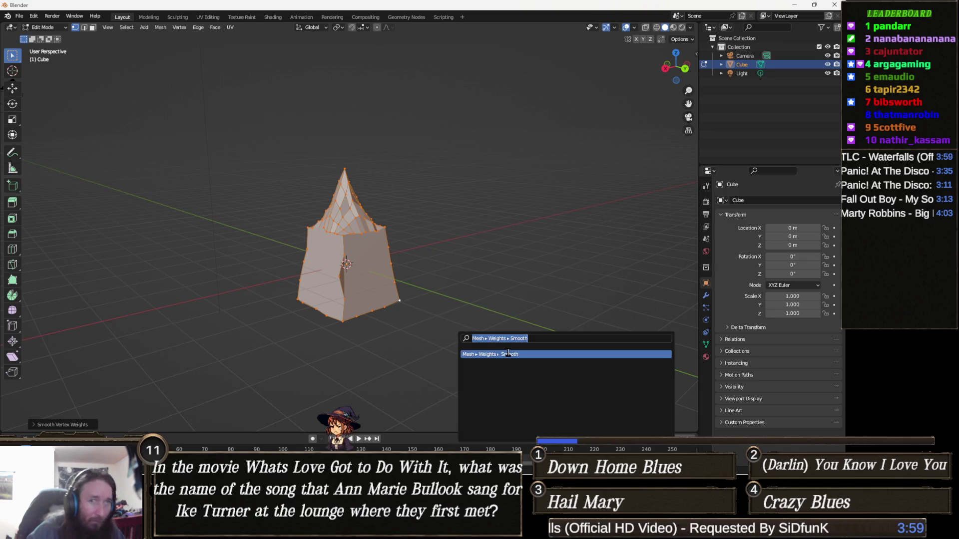
text(smooth)
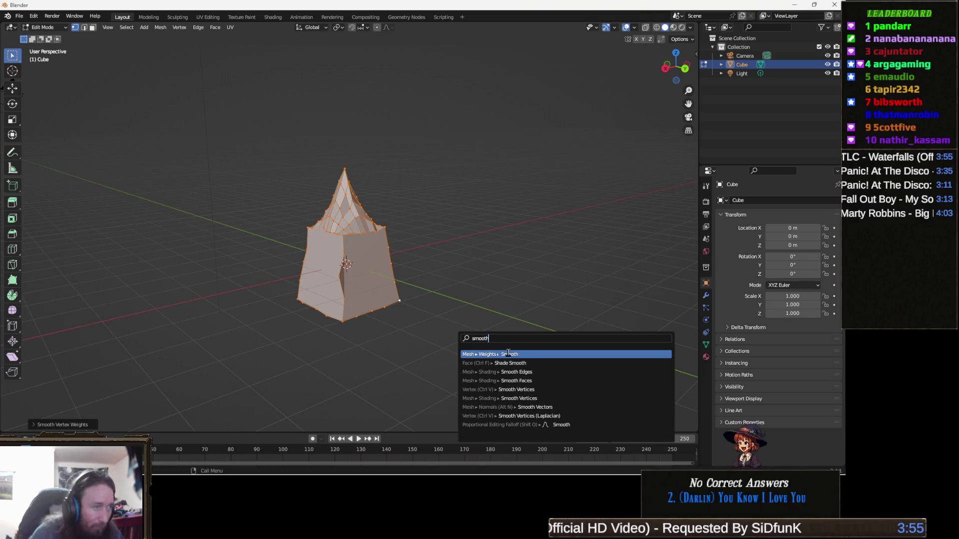
click(491, 373)
mouse_move(450, 360)
mouse_down()
mouse_move(369, 334)
mouse_move(414, 328)
mouse_move(380, 314)
mouse_move(361, 281)
mouse_move(355, 287)
mouse_up()
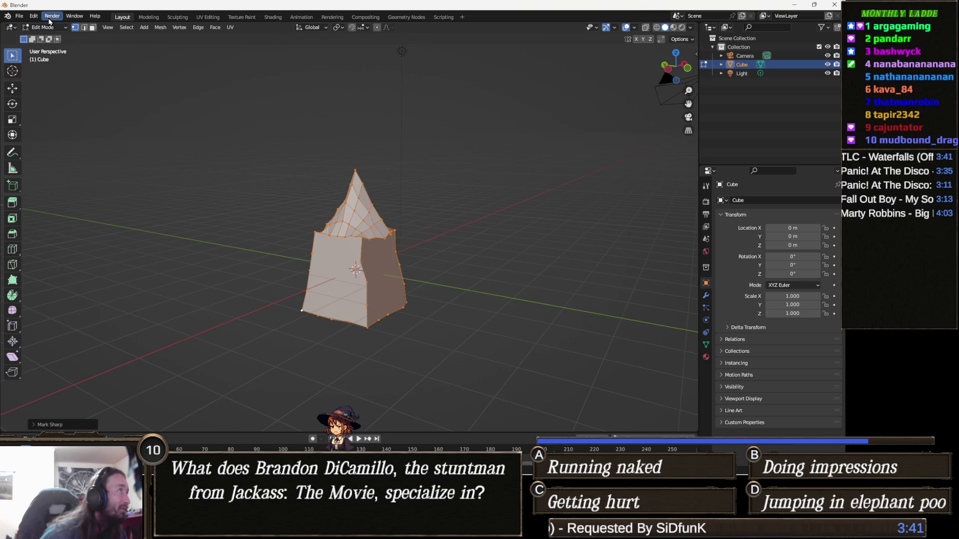
Step: Switch the spire from Edit Mode into Sculpt Mode
click(50, 28)
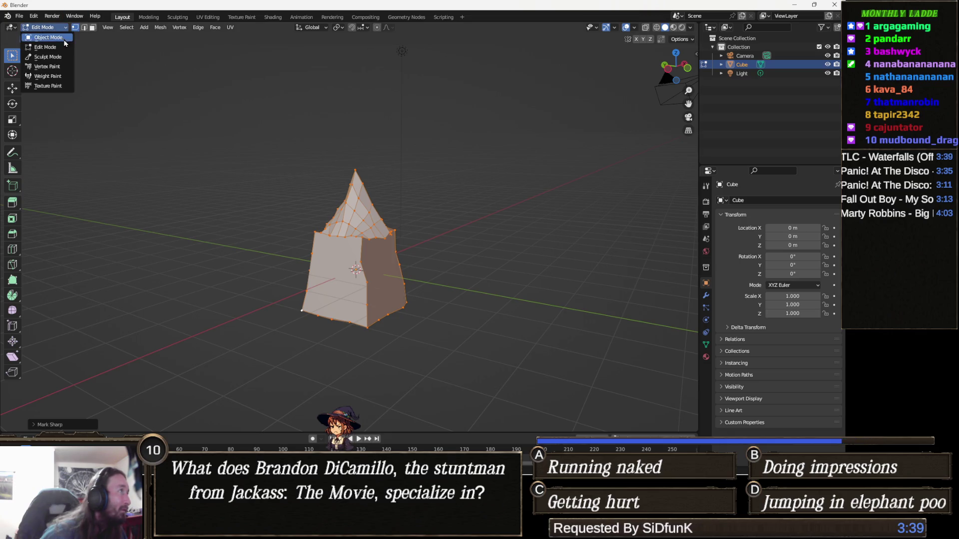
click(55, 57)
drag(312, 213, 165, 164)
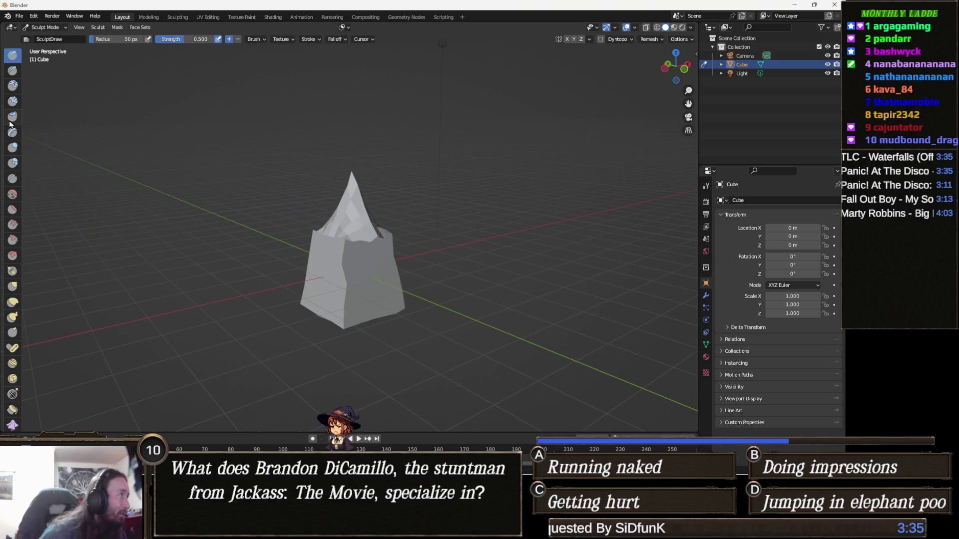
Step: Sculpt rounded clay onto the spire's upper front and top with the Clay brush
click(10, 89)
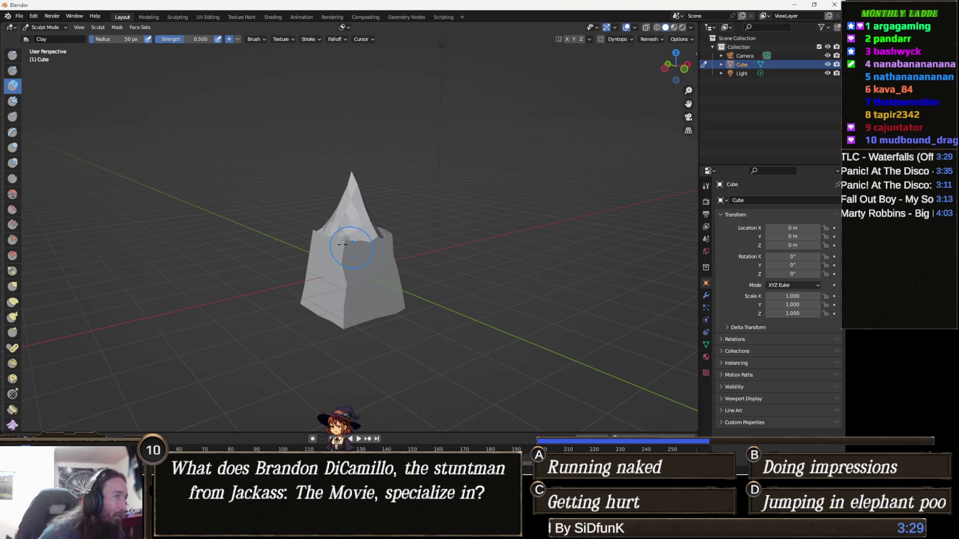
mouse_move(349, 244)
mouse_down()
mouse_move(346, 252)
mouse_move(343, 239)
mouse_move(380, 280)
mouse_move(329, 297)
mouse_up()
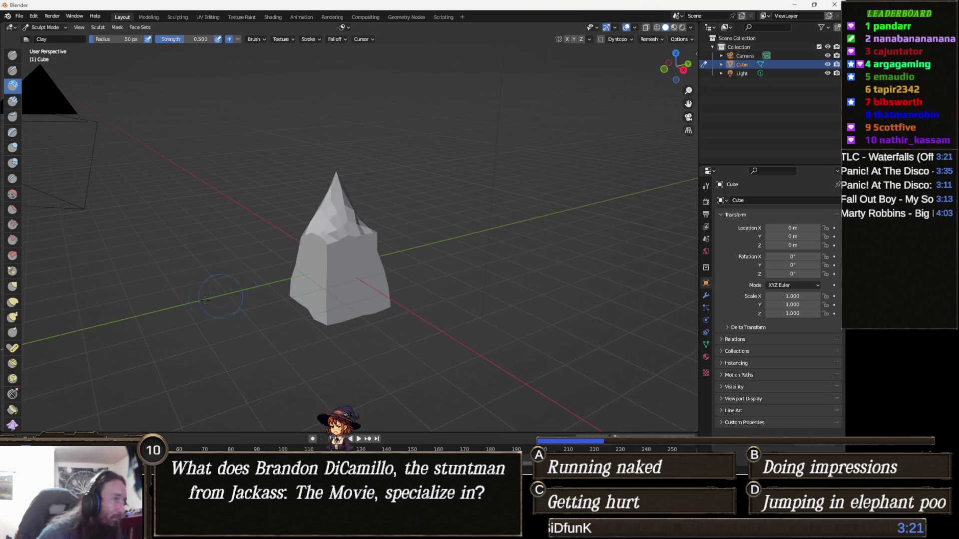
mouse_move(352, 237)
mouse_down()
mouse_move(354, 281)
mouse_move(329, 234)
mouse_move(348, 220)
mouse_move(325, 242)
mouse_move(393, 239)
mouse_move(380, 240)
mouse_up()
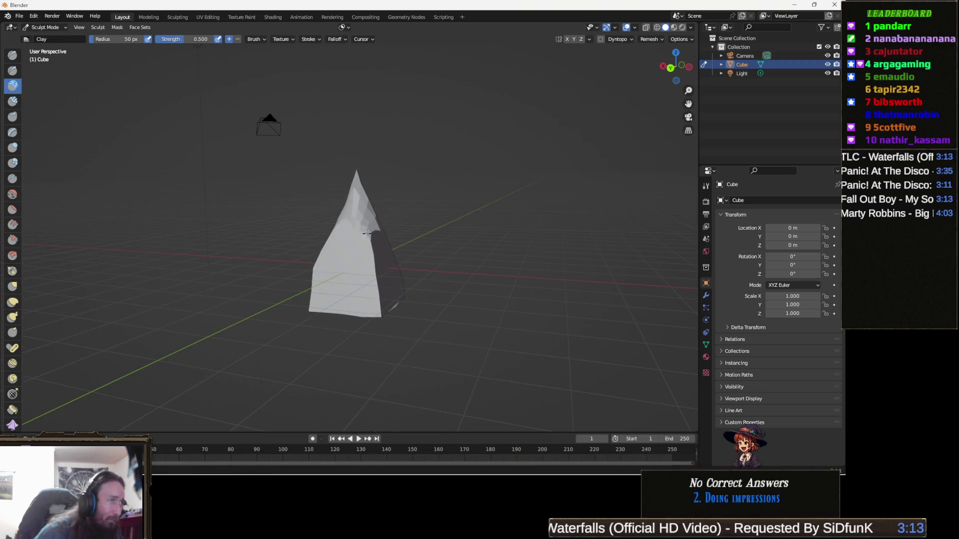
mouse_move(325, 286)
mouse_down()
mouse_move(320, 305)
mouse_move(349, 320)
mouse_move(312, 347)
mouse_up()
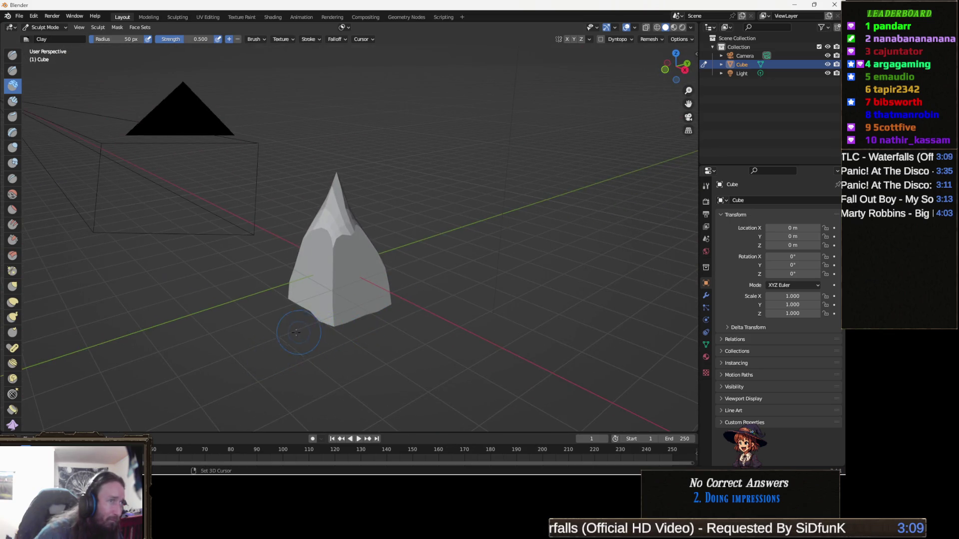
mouse_move(341, 320)
mouse_down()
mouse_move(335, 296)
mouse_move(363, 286)
mouse_move(356, 292)
mouse_move(376, 250)
mouse_up()
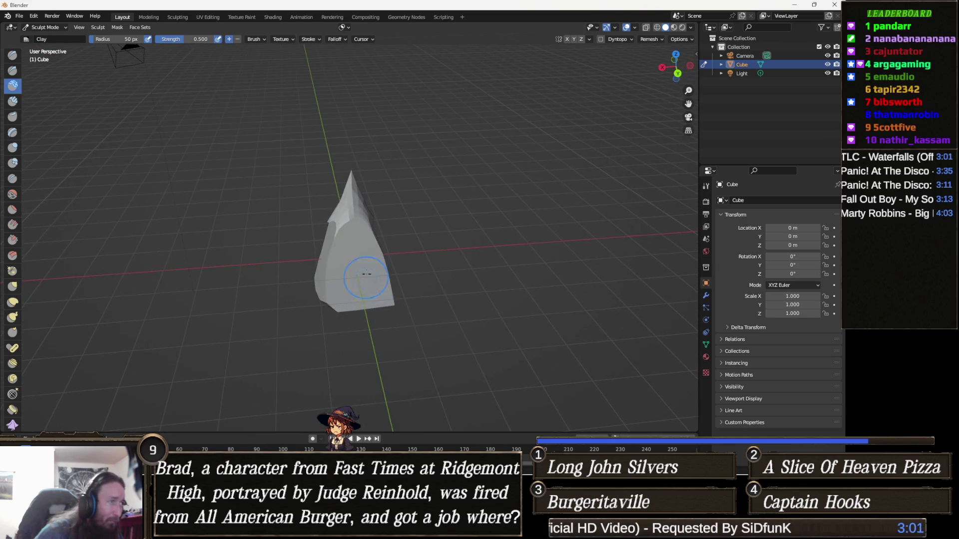
mouse_move(389, 300)
mouse_down()
mouse_move(402, 314)
mouse_move(385, 299)
mouse_up()
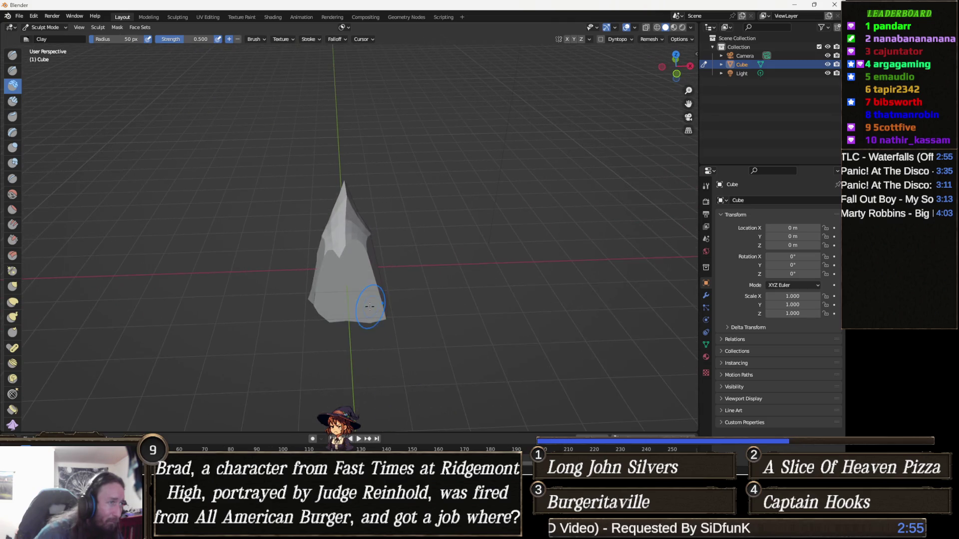
mouse_move(404, 337)
mouse_down()
mouse_move(349, 335)
mouse_move(360, 307)
mouse_move(278, 298)
mouse_move(382, 289)
mouse_move(324, 297)
mouse_up()
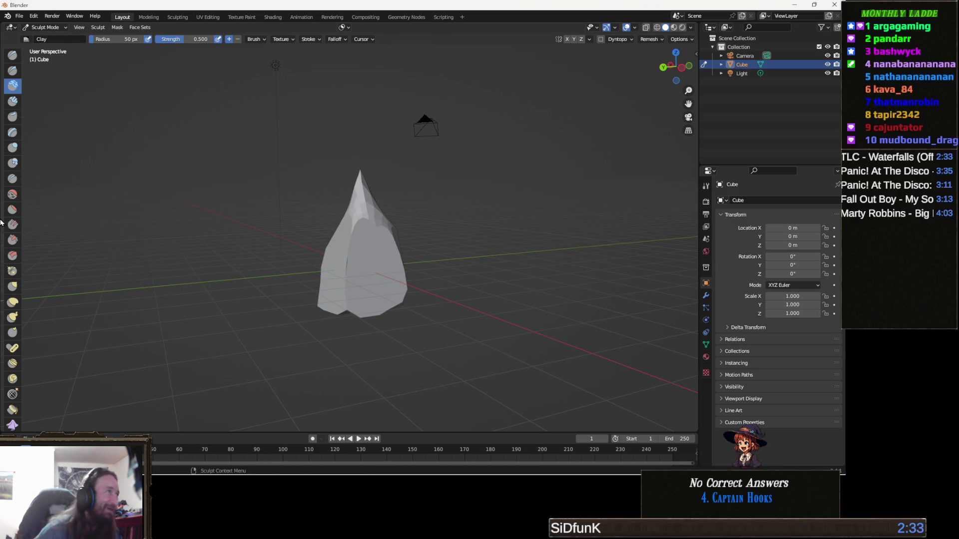
drag(353, 265, 366, 227)
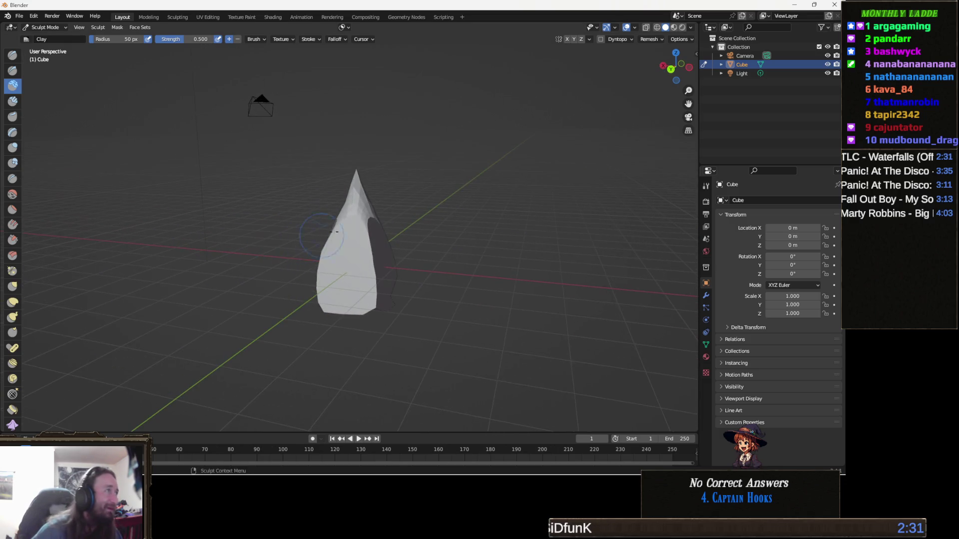
click(45, 27)
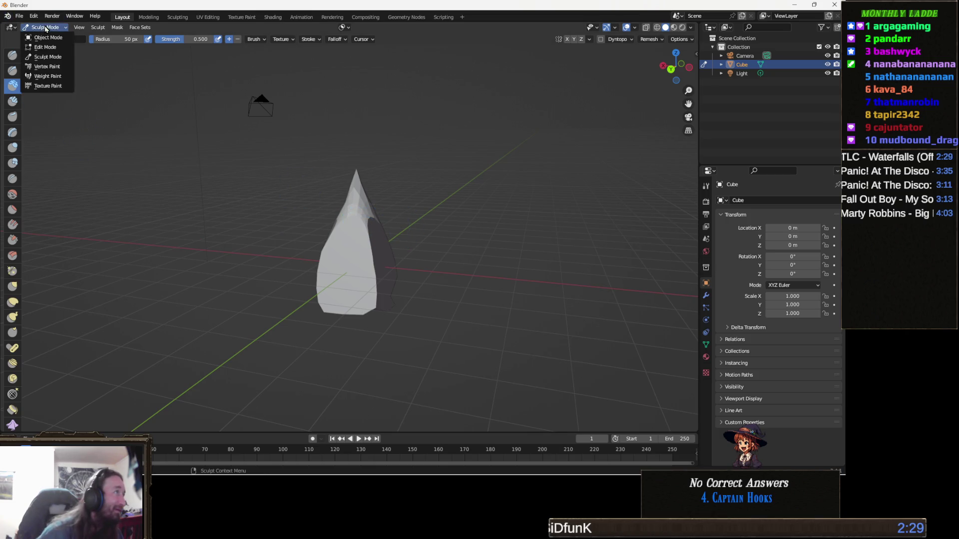
Step: In Edit Mode, select every vertex of the spire and run UV > Unwrap
click(61, 50)
drag(279, 230, 319, 229)
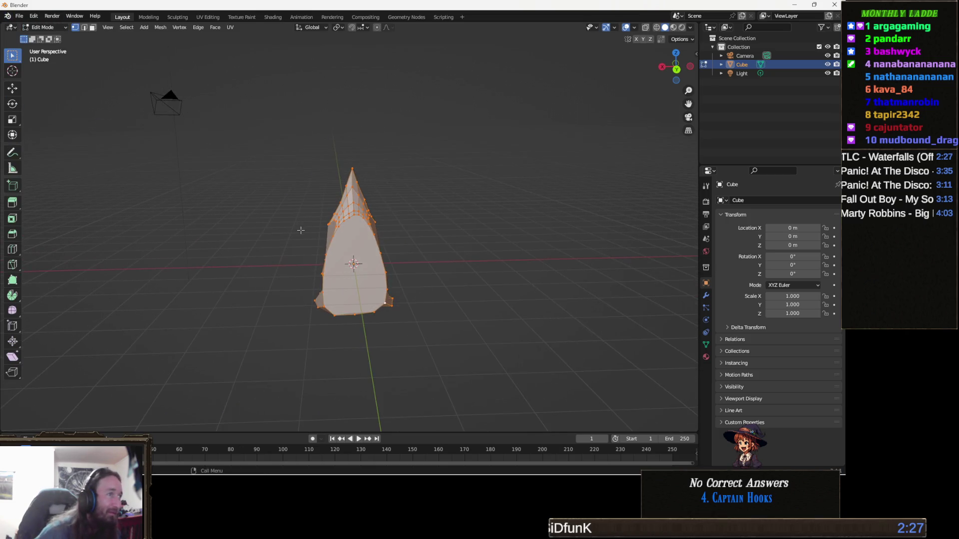
key(a)
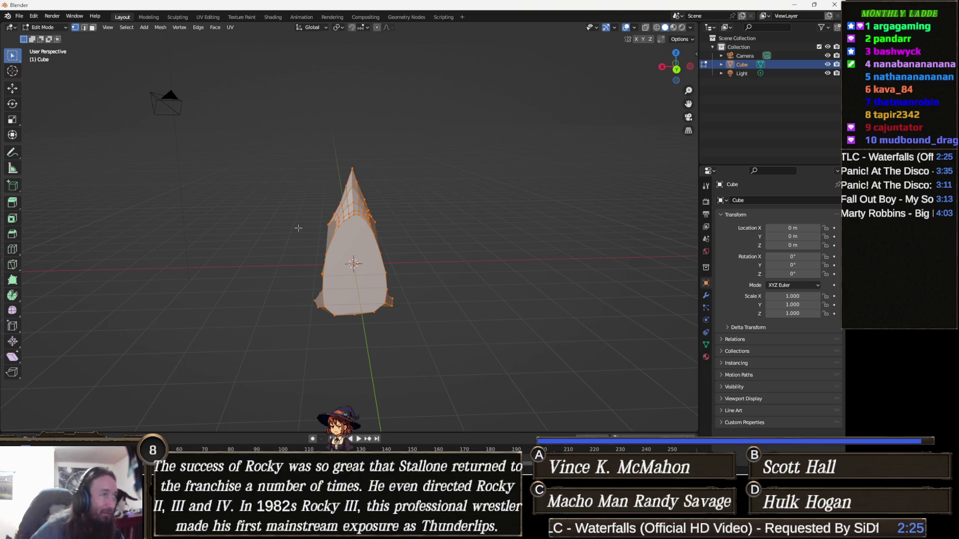
key(F3)
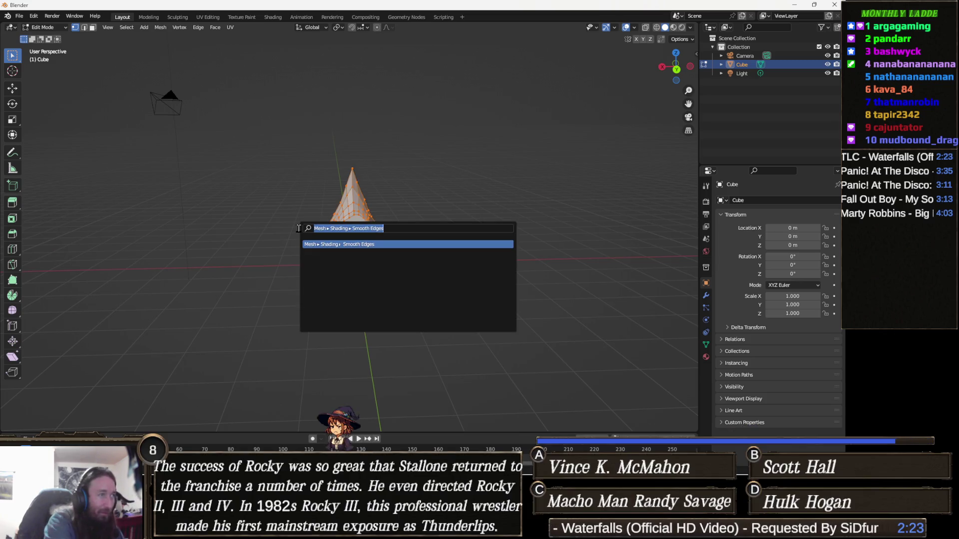
text(unwrap)
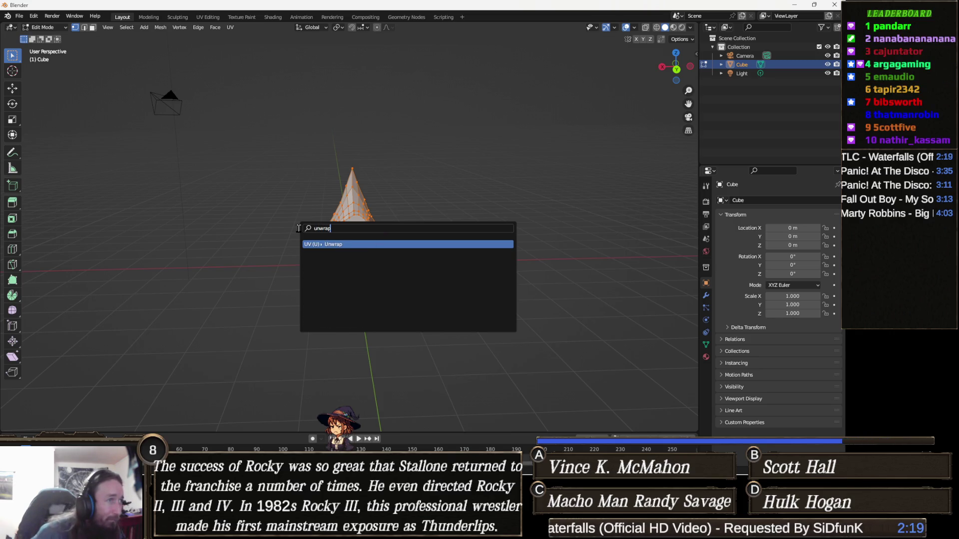
key(Return)
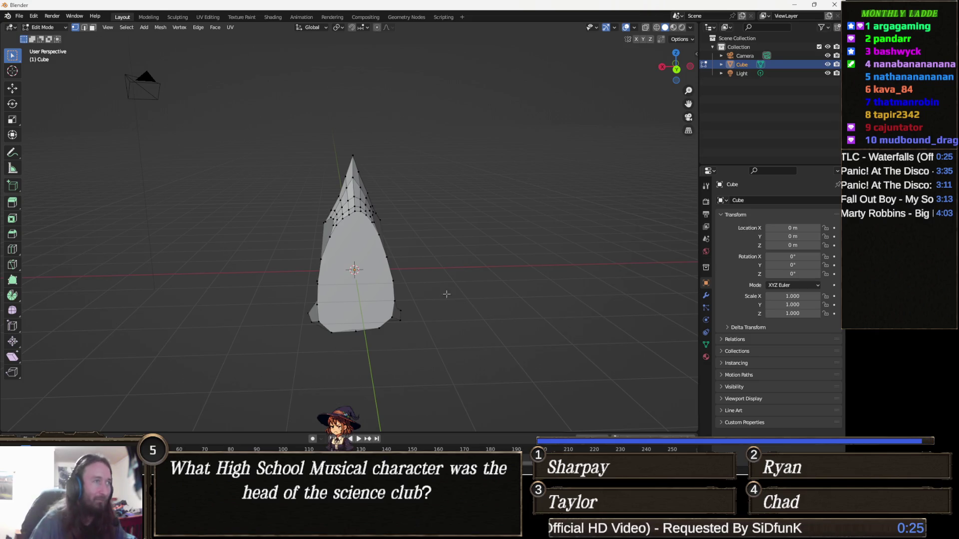
Step: Select the whole spire mesh and run UV Unwrap again
key(a)
key(F3)
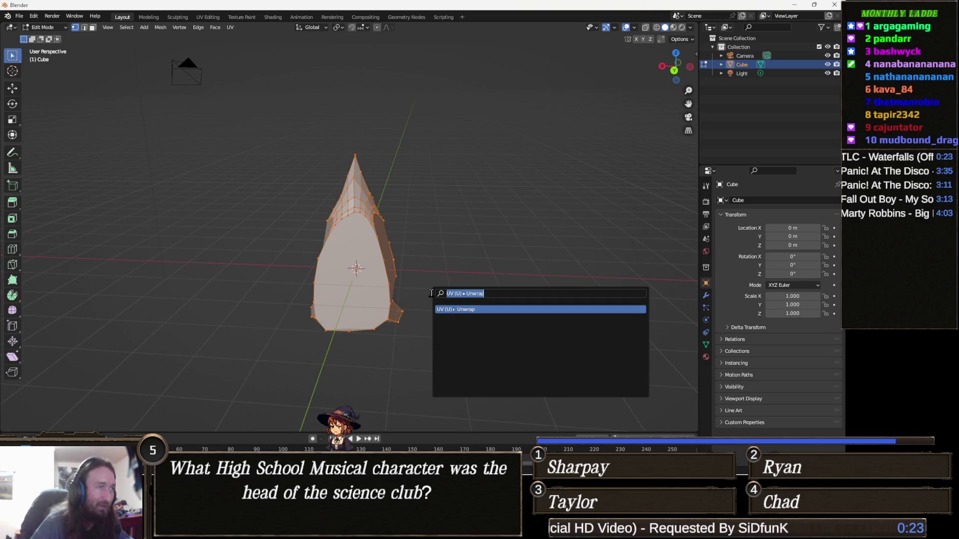
click(458, 310)
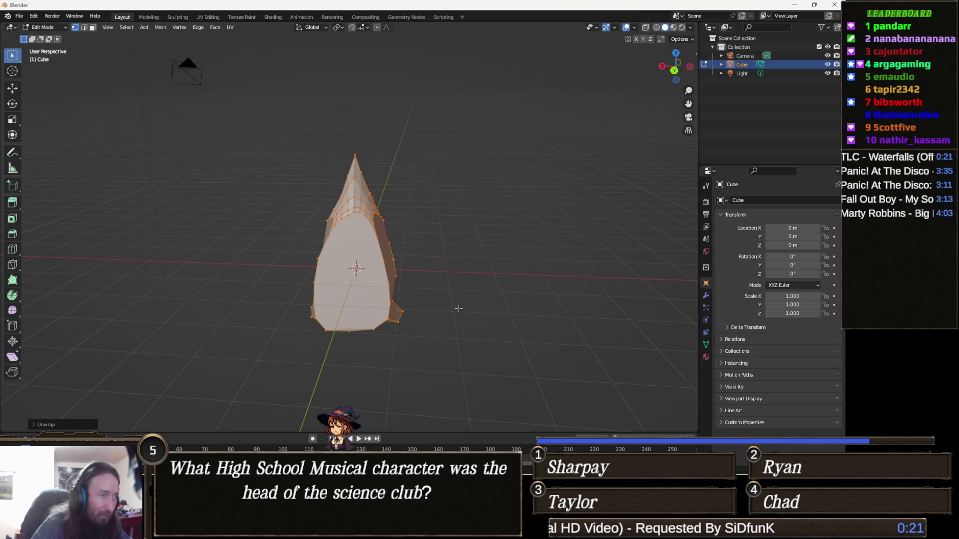
drag(450, 310, 419, 318)
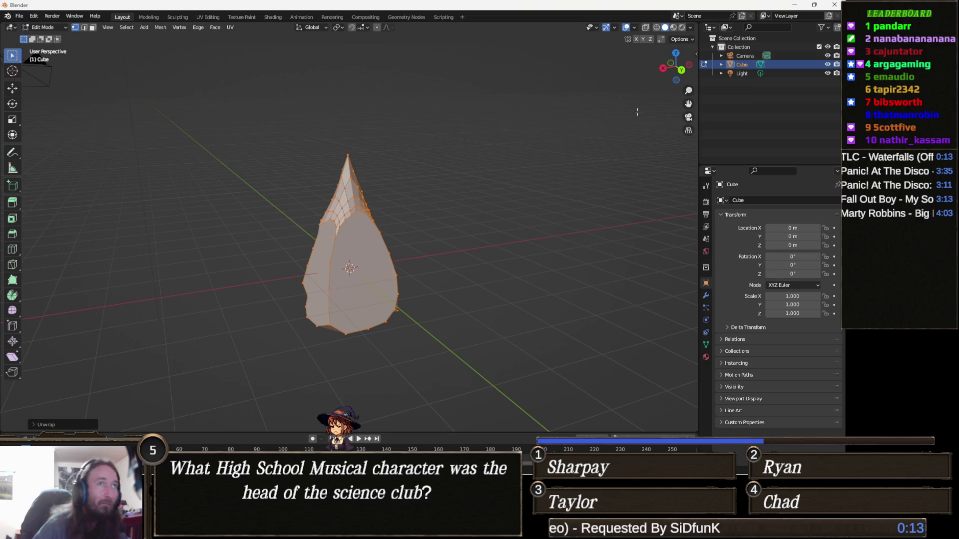
Step: Delete the Camera and Light from the scene, leaving only the Cube
click(745, 74)
key(Delete)
click(744, 55)
key(Delete)
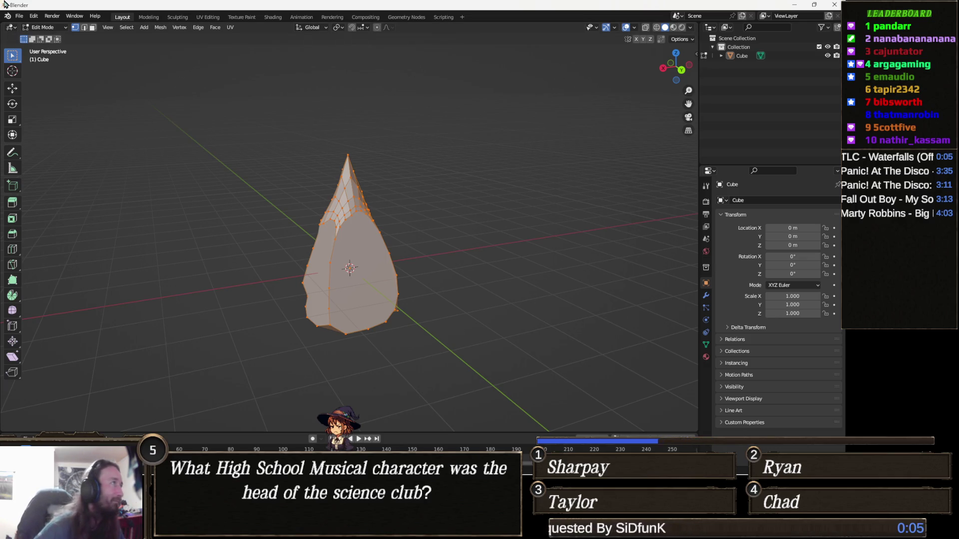
click(19, 16)
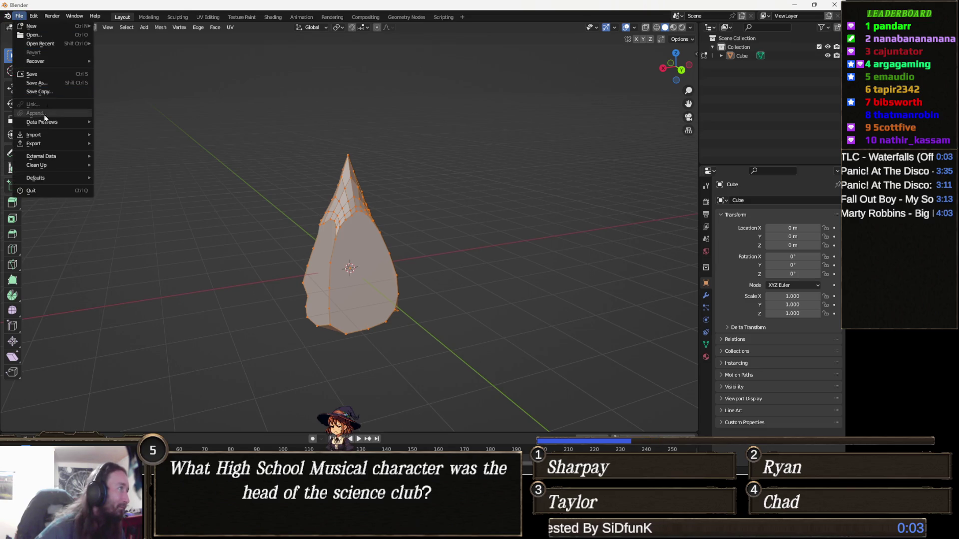
Step: Export the spire as FBX named TestMountain.fbx into Downloads, then minimize Blender
mouse_move(40, 145)
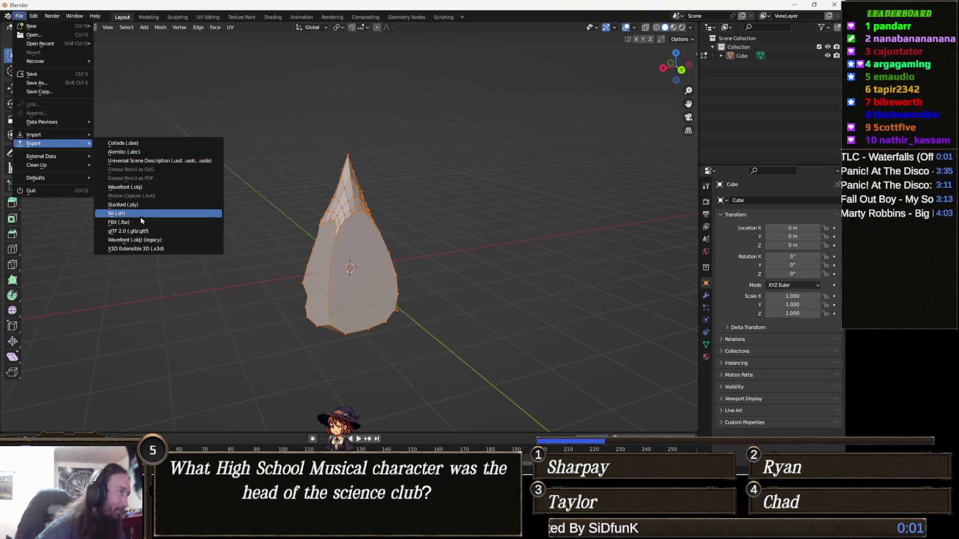
click(122, 222)
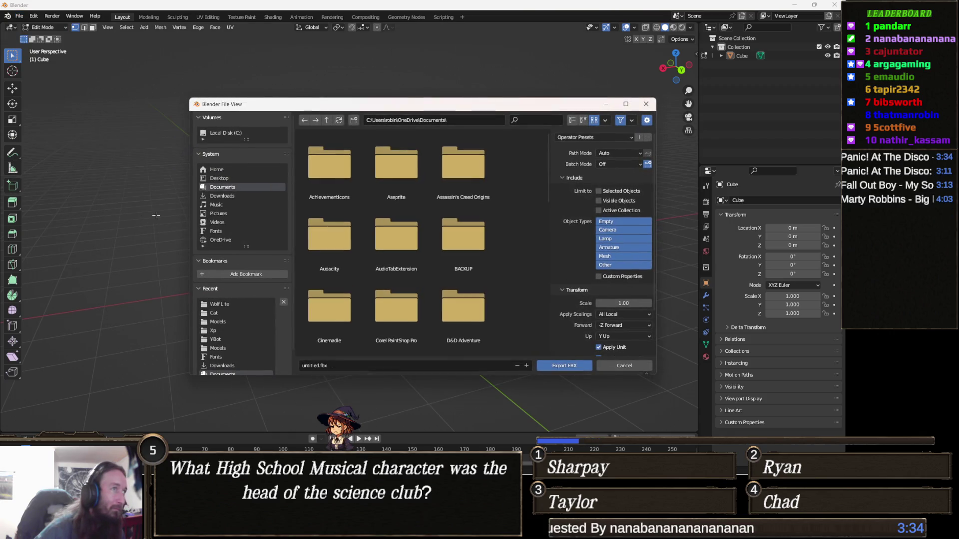
click(239, 196)
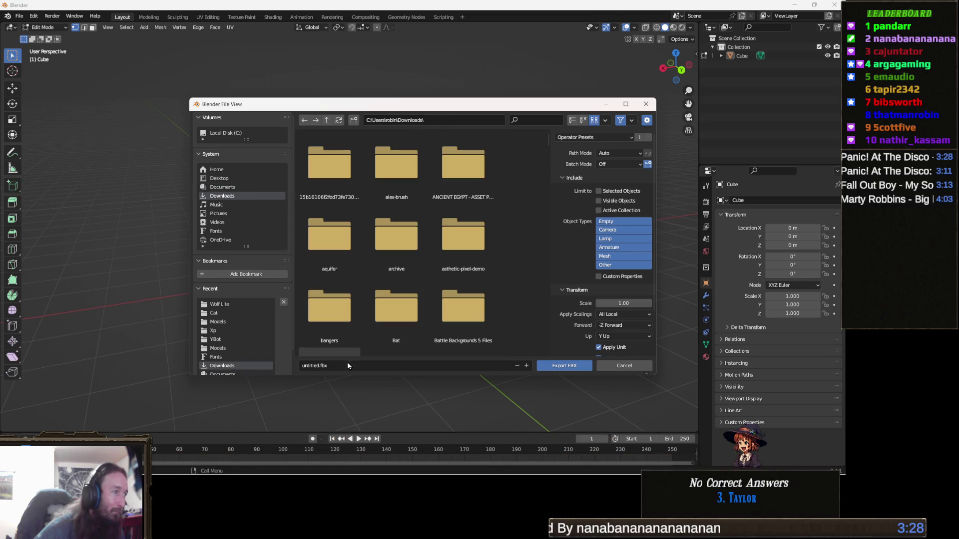
click(306, 365)
click(306, 366)
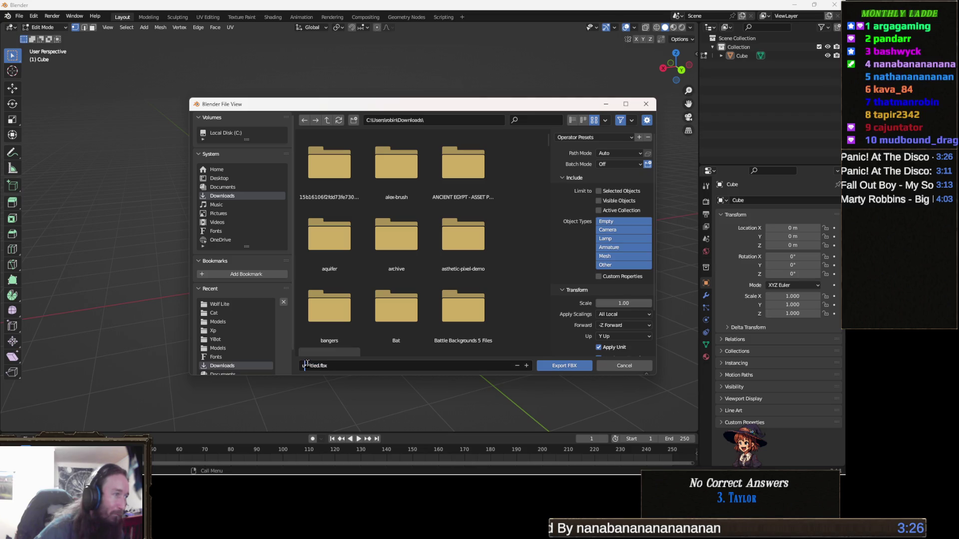
key(Delete)
key(Delete)
key(Delete)
text(TestM)
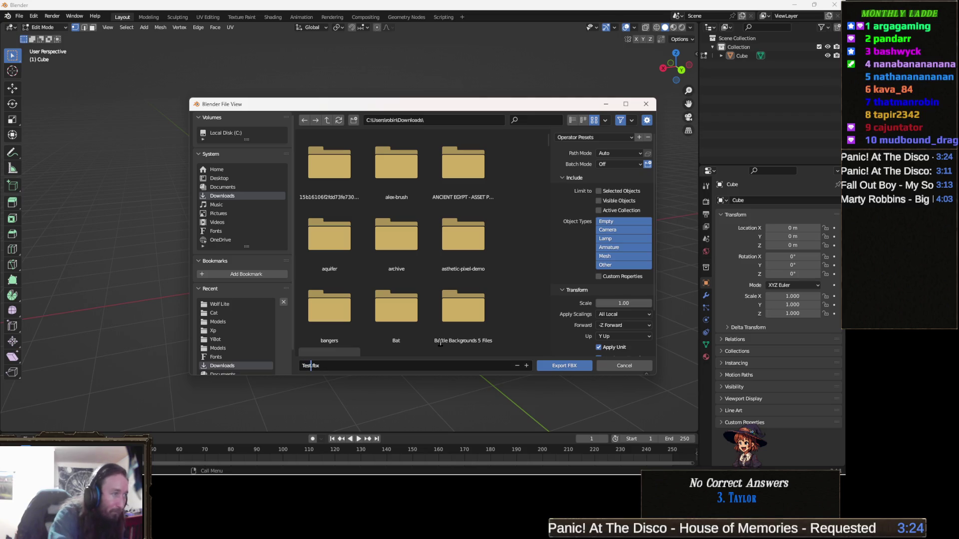
text(ountain)
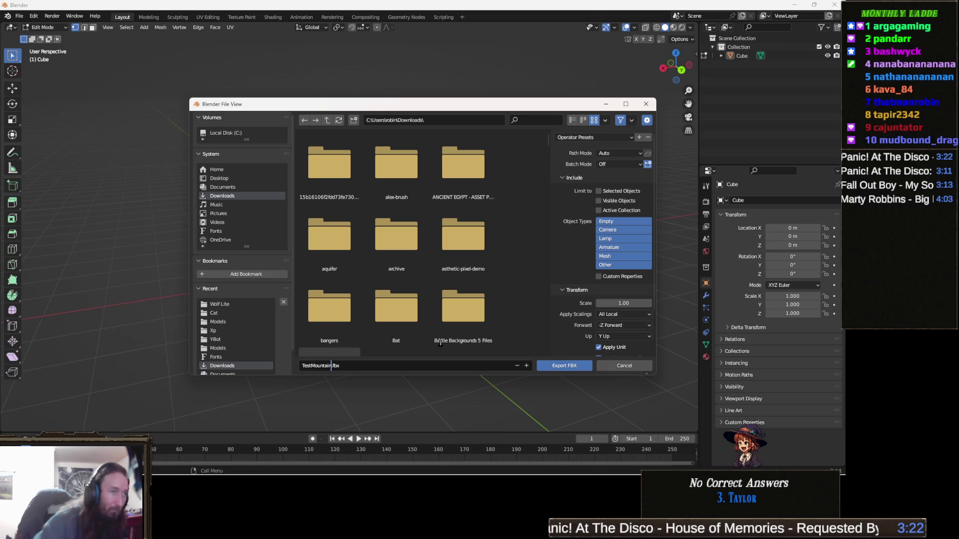
click(548, 368)
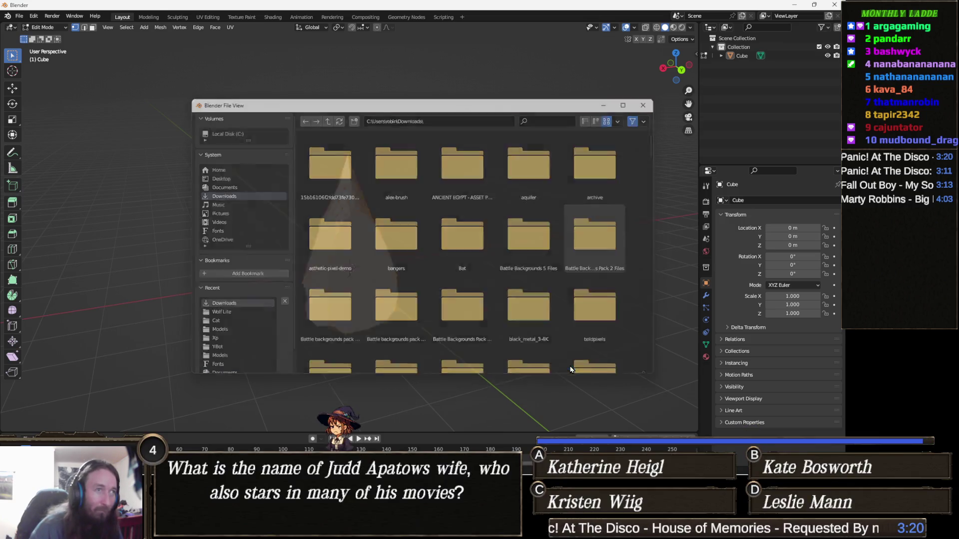
click(800, 6)
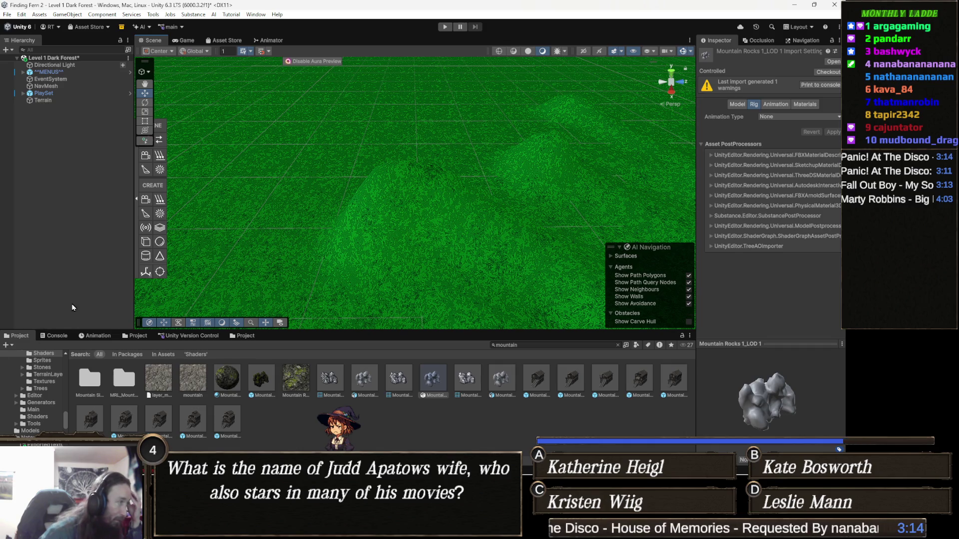
Step: Clear the mountain search and show the top-level Assets folder contents
click(34, 395)
click(80, 355)
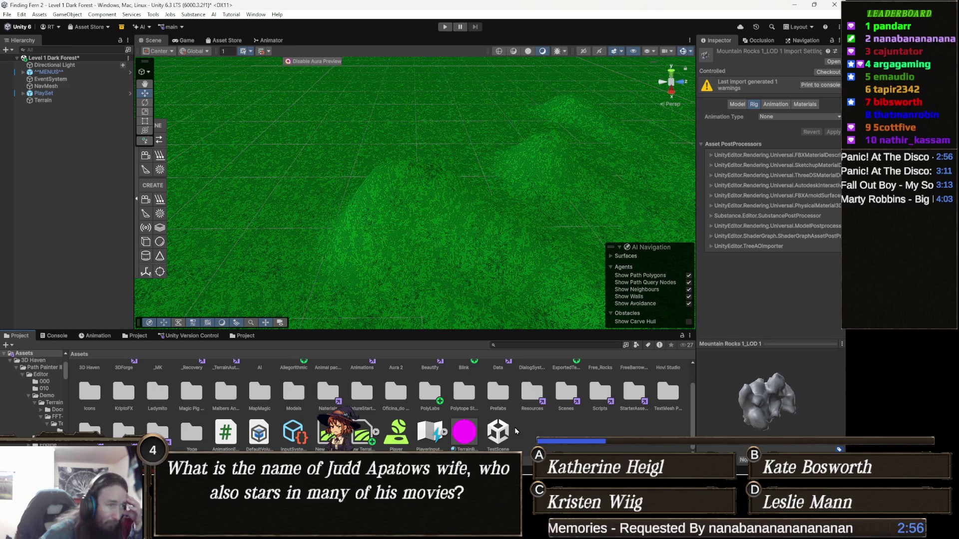
Step: Create a new folder named TEMP under Assets and open it
right_click(534, 431)
mouse_move(577, 153)
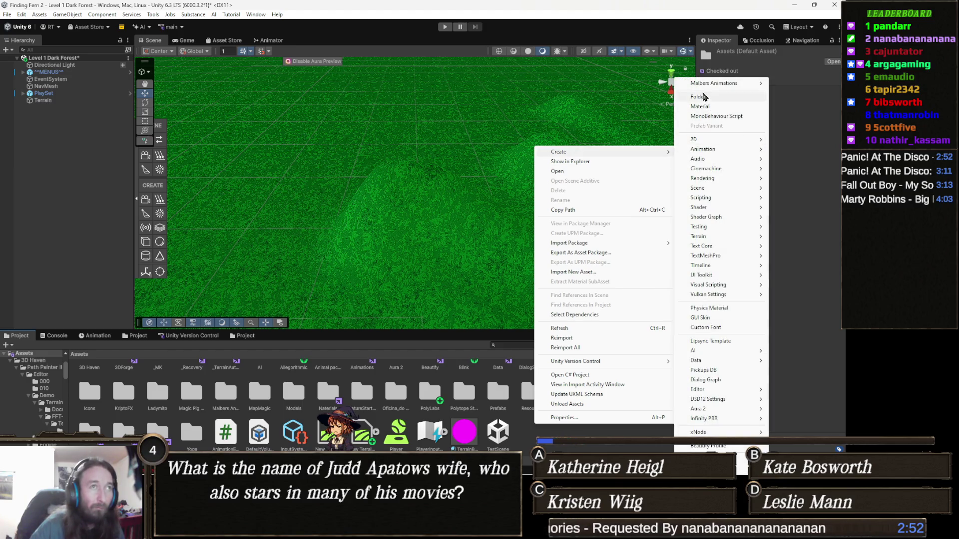
click(705, 97)
text(TEMP)
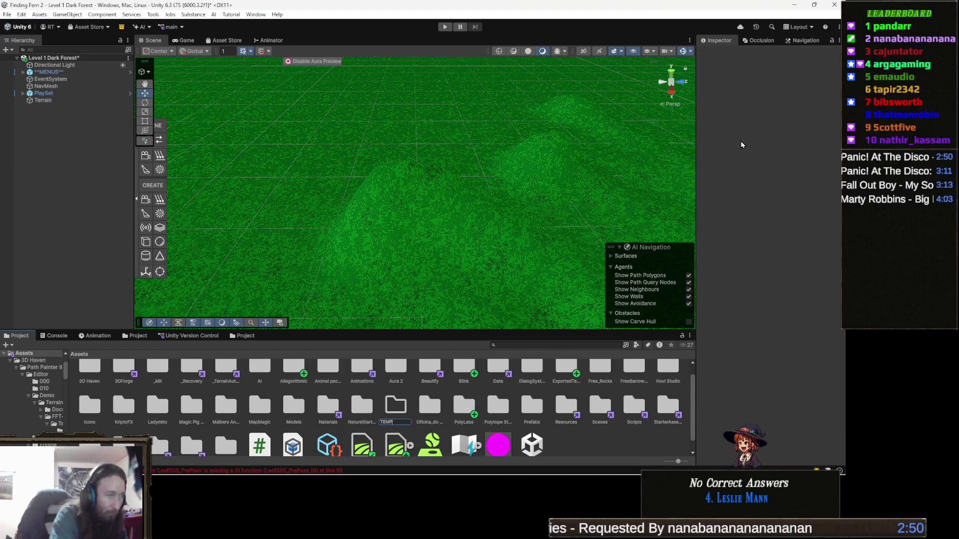
key(Return)
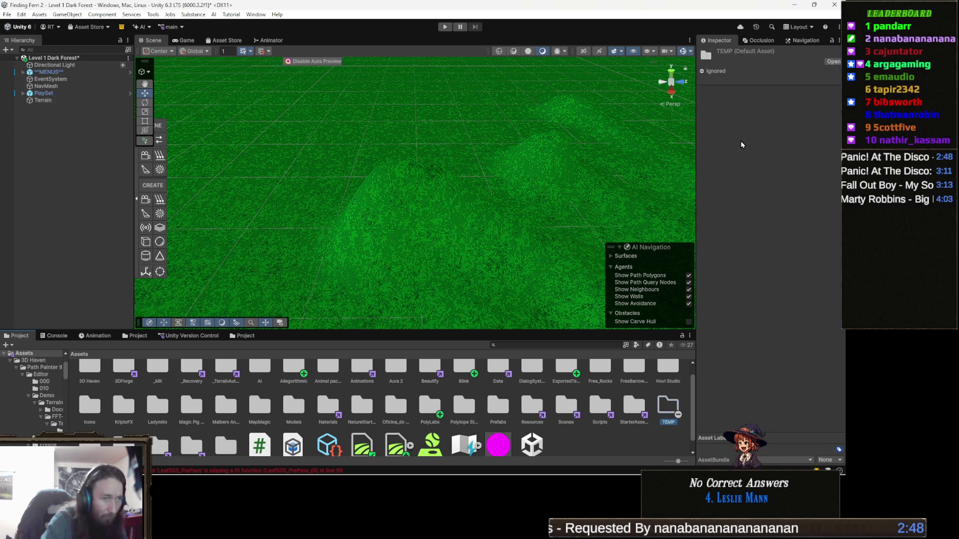
key(Return)
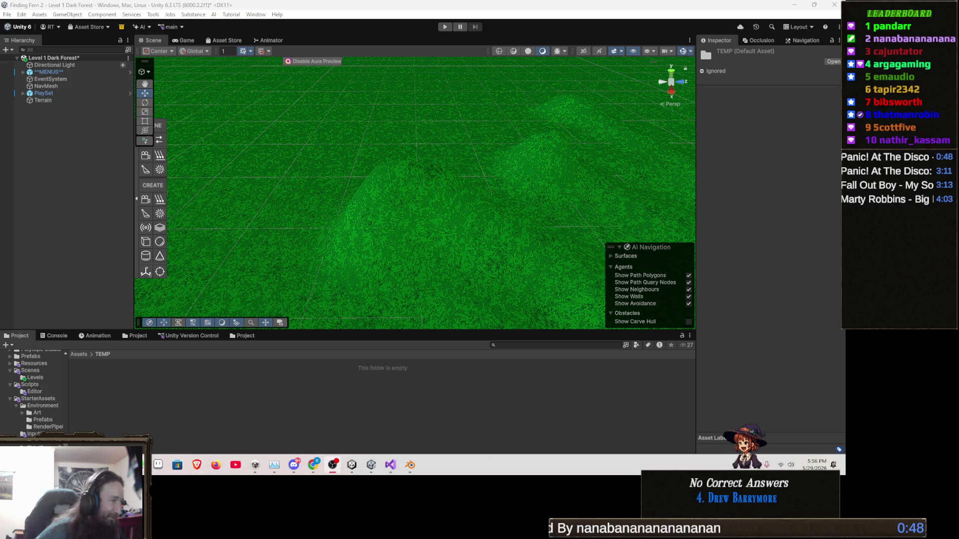
mouse_move(138, 464)
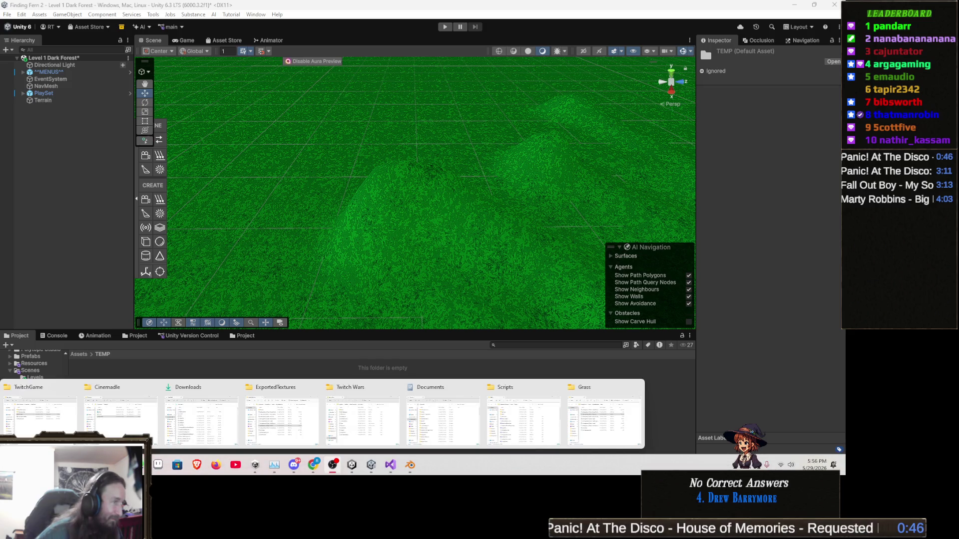
Step: Drag TestMountain.fbx from Downloads into Assets > TEMP and select the imported model to view its settings
click(220, 417)
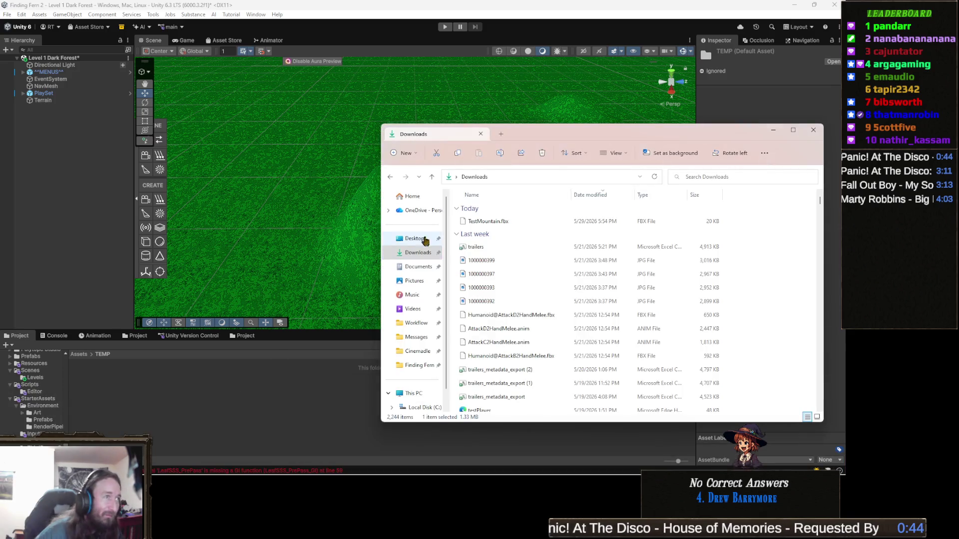
click(418, 253)
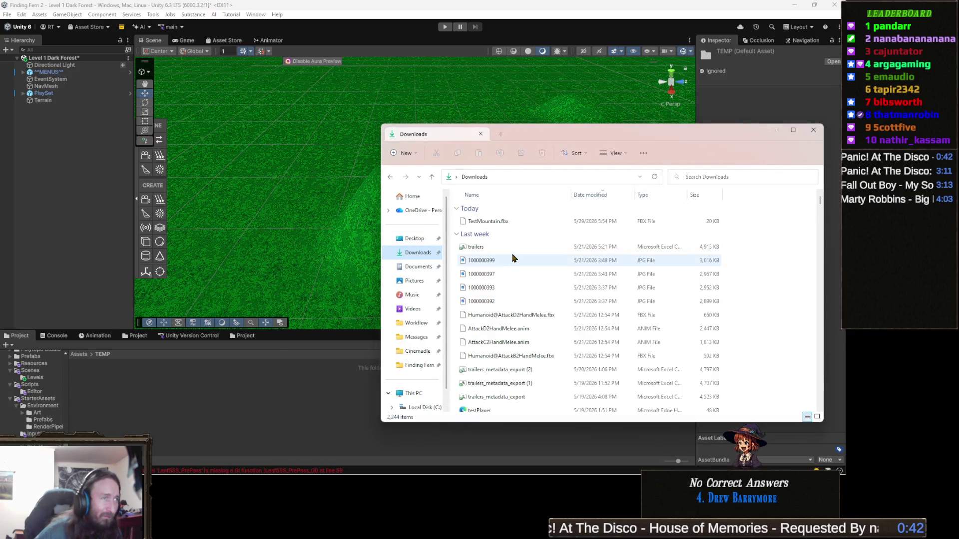
click(475, 222)
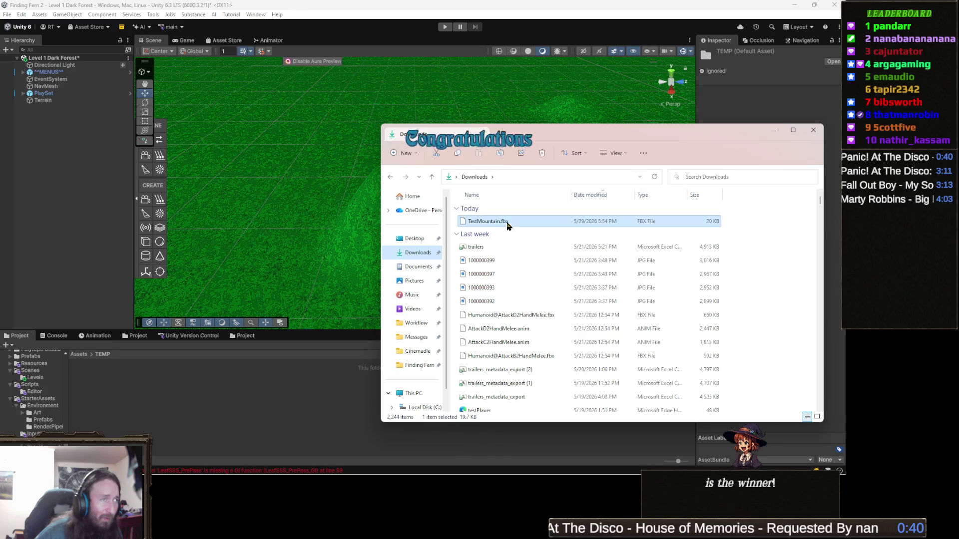
drag(475, 222, 285, 408)
click(284, 409)
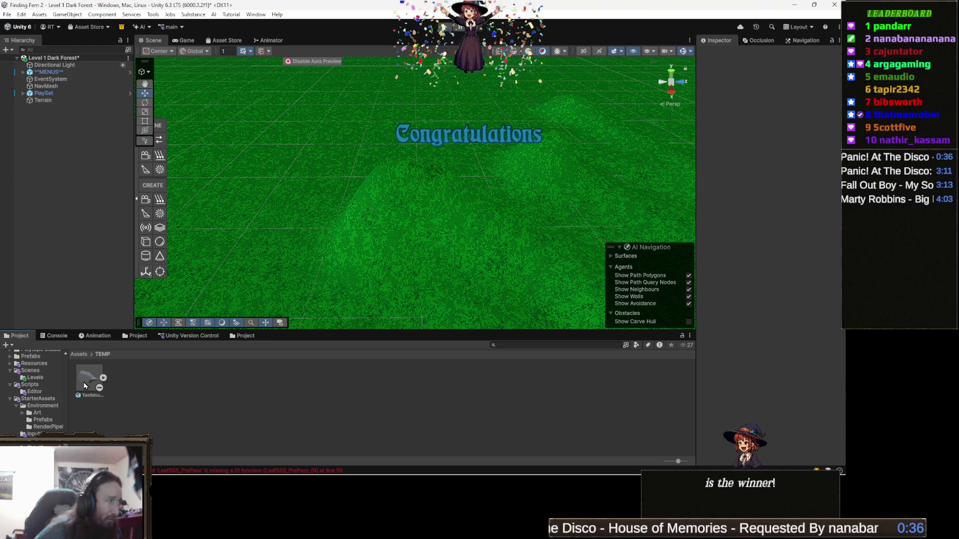
click(100, 393)
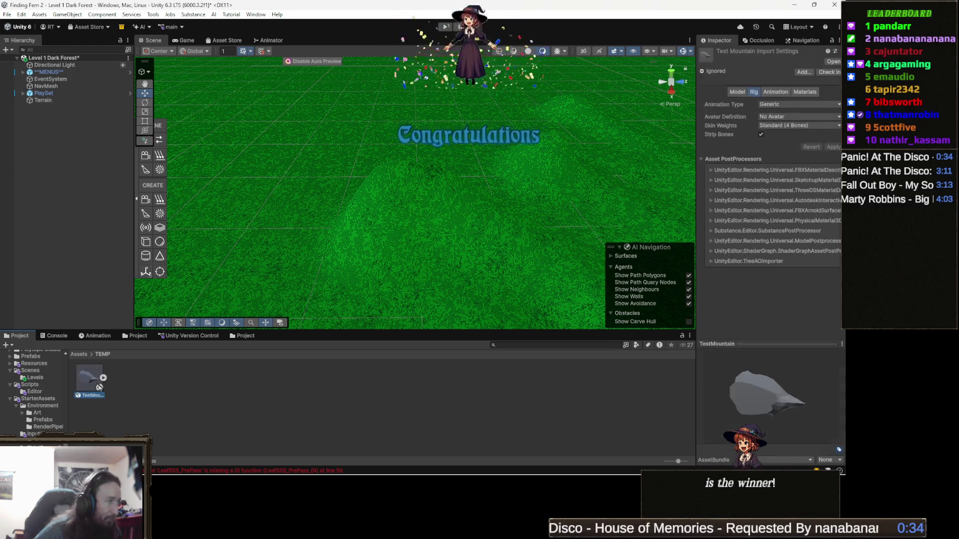
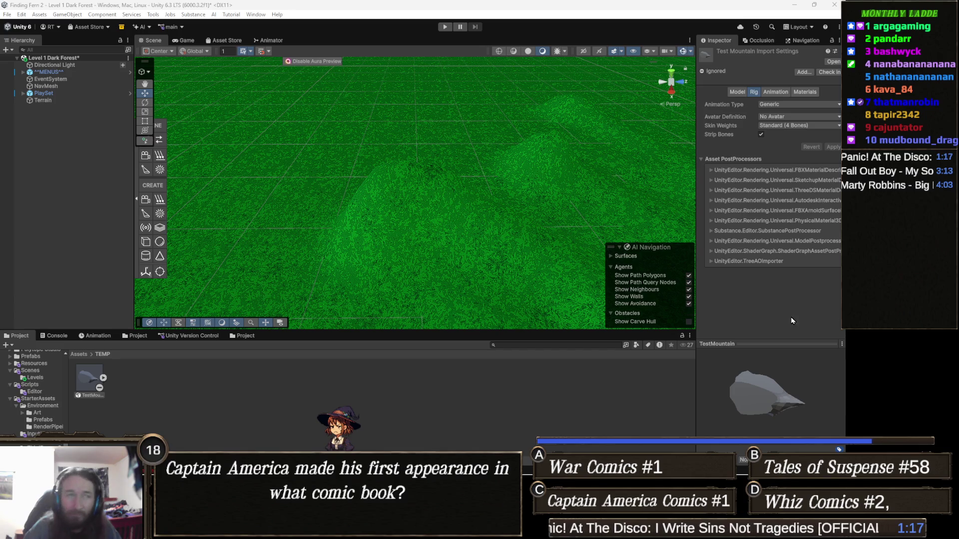
Step: Create a Standard Surface Shader in the TEMP folder named MountainSnow
right_click(305, 398)
mouse_move(353, 125)
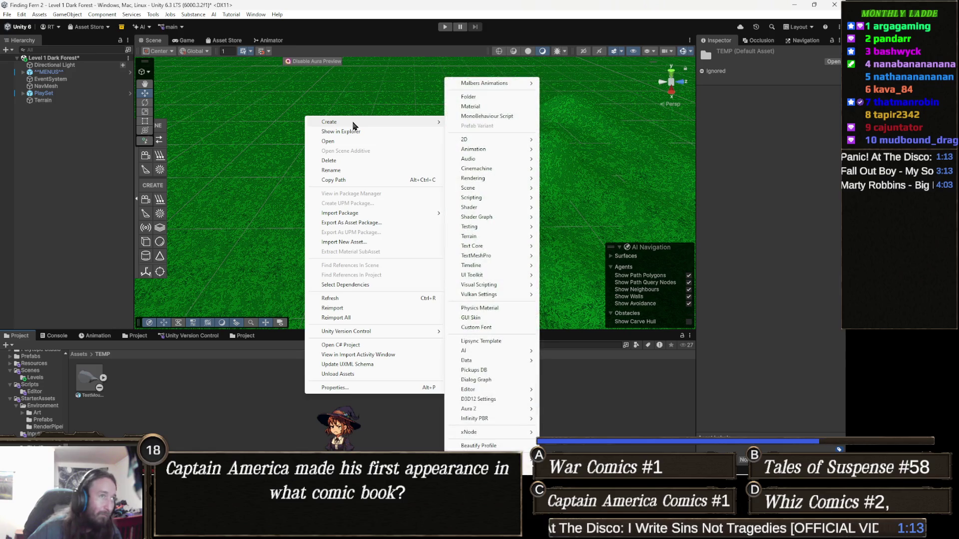
mouse_move(480, 209)
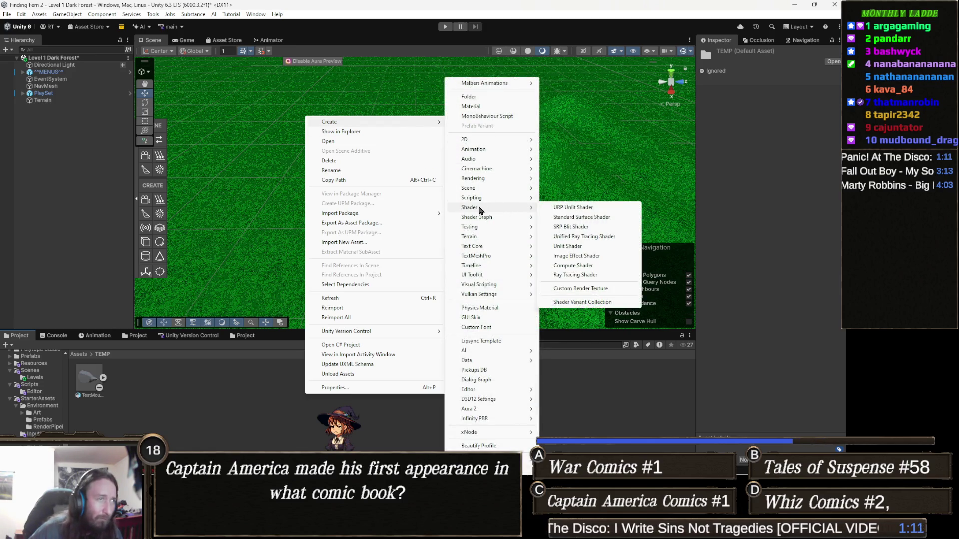
click(591, 219)
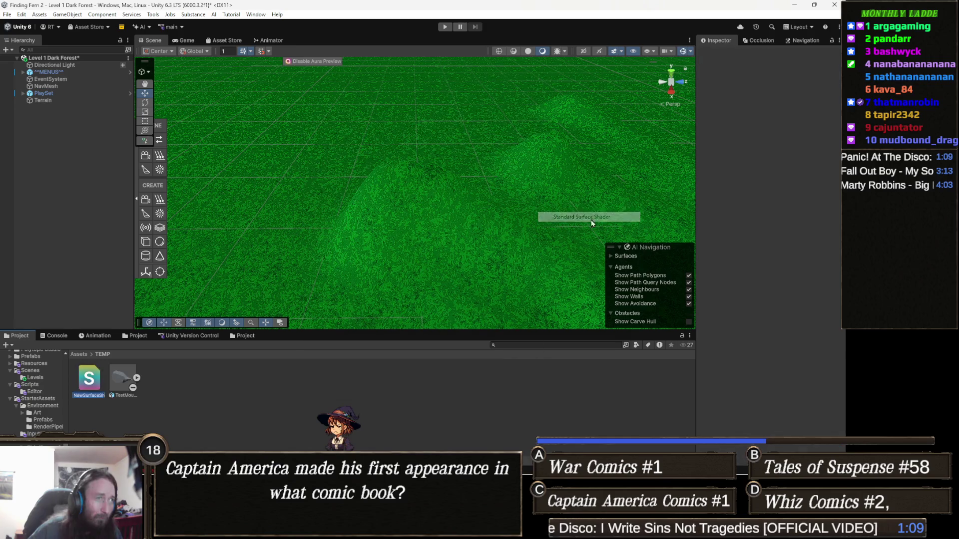
text(MountainSnow)
key(Return)
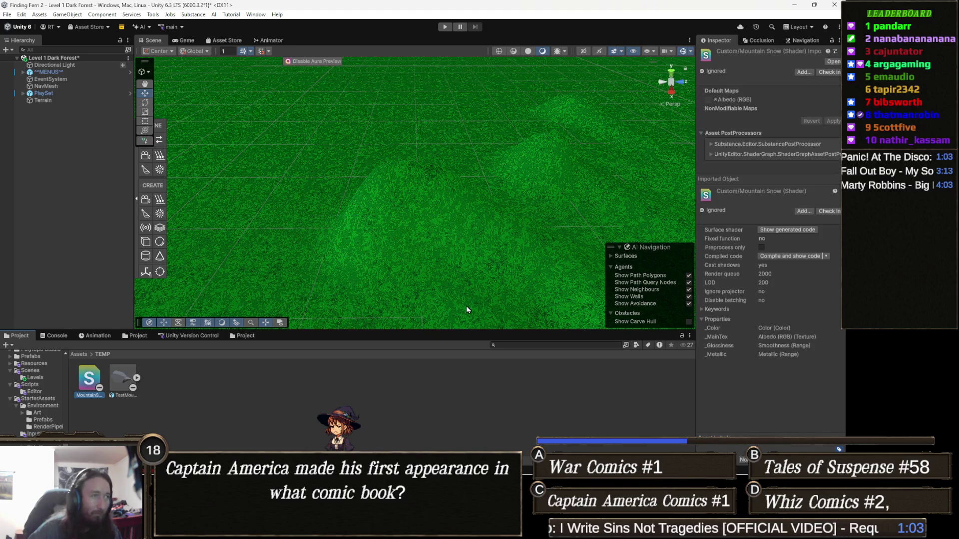
Step: Replace the MountainSnow shader code with the pasted snow-threshold code and return to Unity
key(Return)
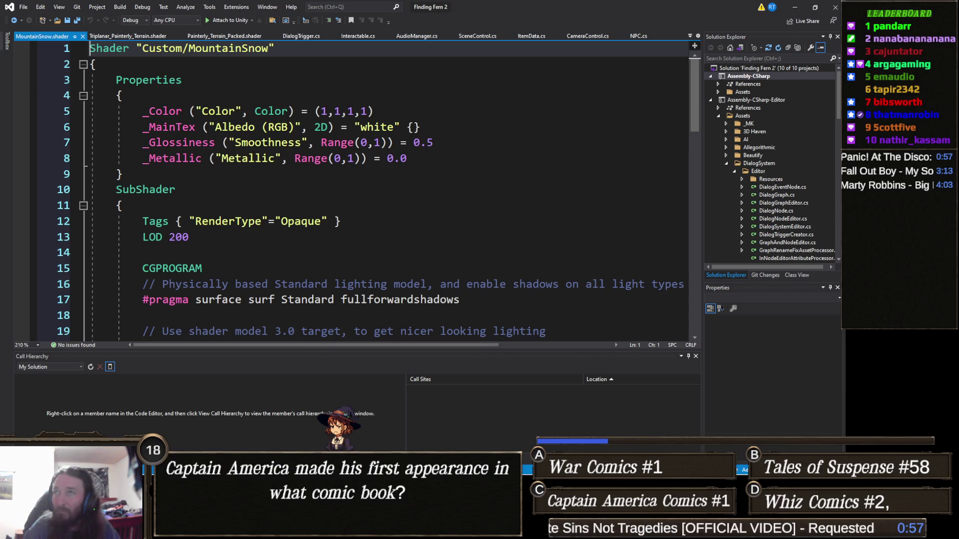
click(473, 255)
key(ctrl+a)
key(ctrl+v)
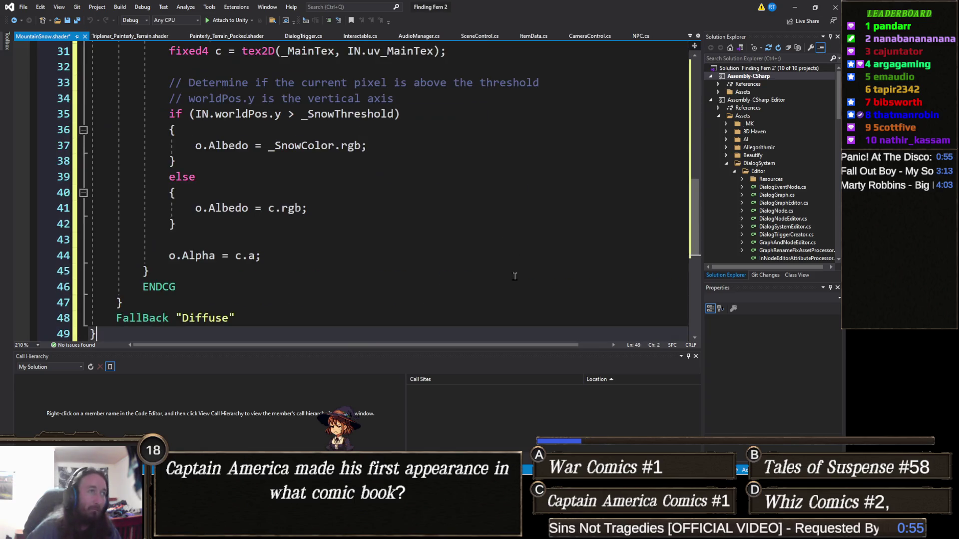
click(794, 7)
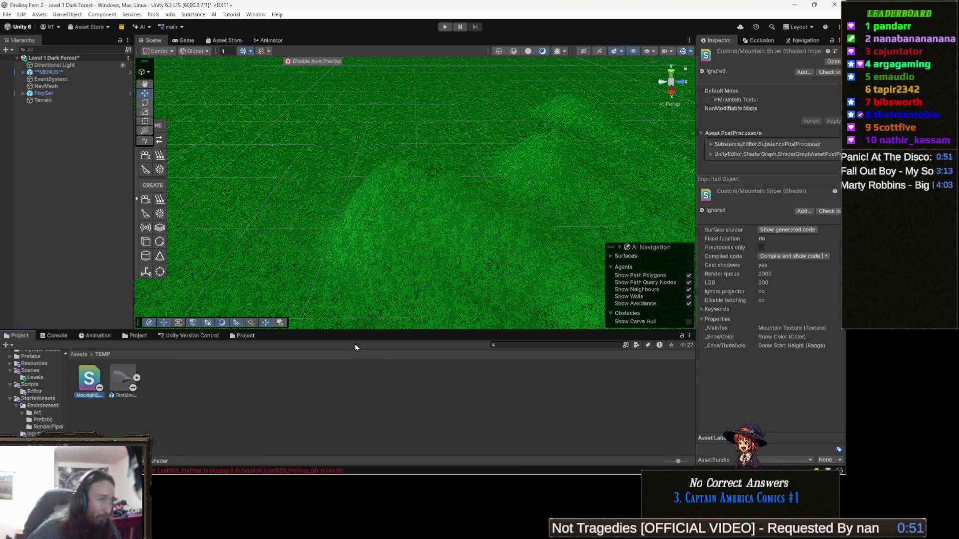
Step: Create a new Material asset in TEMP and name it TestMountain
right_click(157, 388)
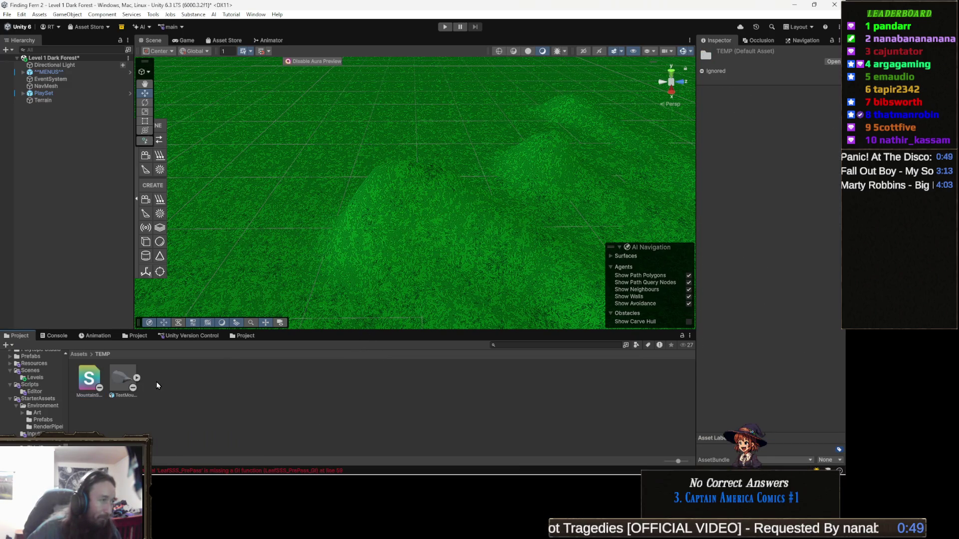
mouse_move(210, 110)
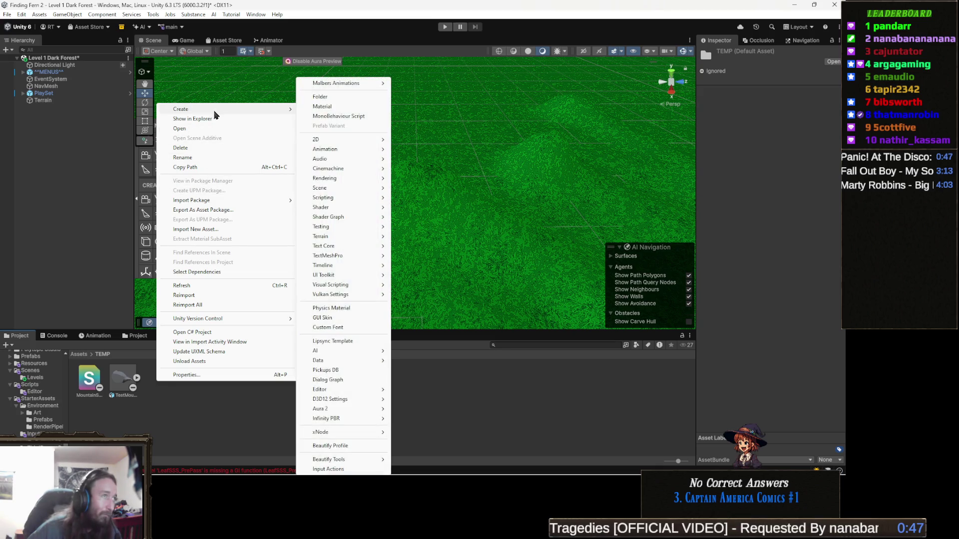
mouse_move(365, 198)
mouse_move(366, 231)
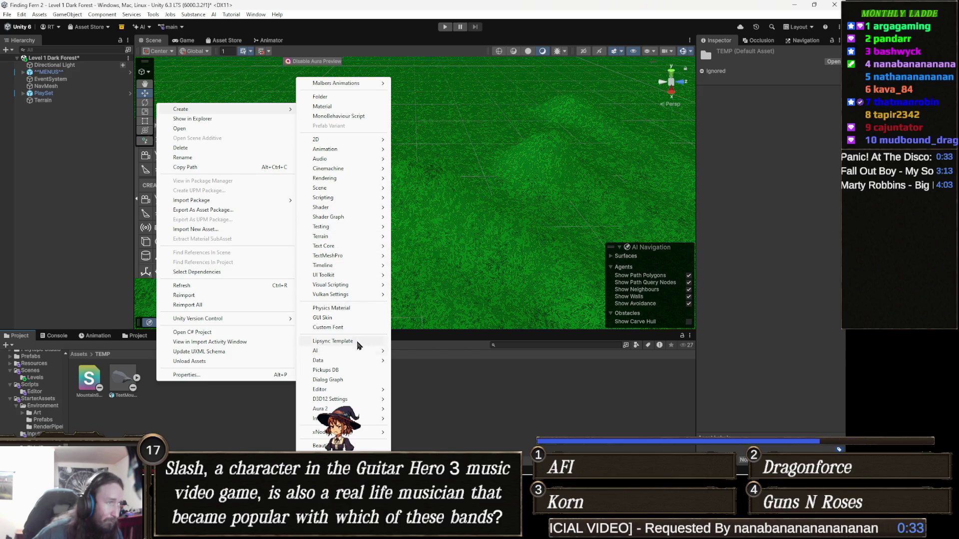
mouse_move(349, 352)
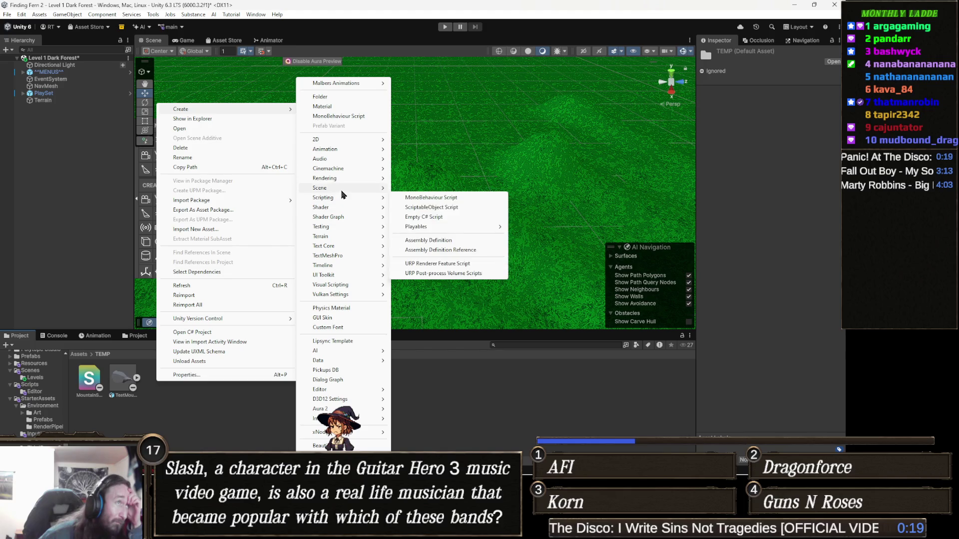
mouse_move(343, 161)
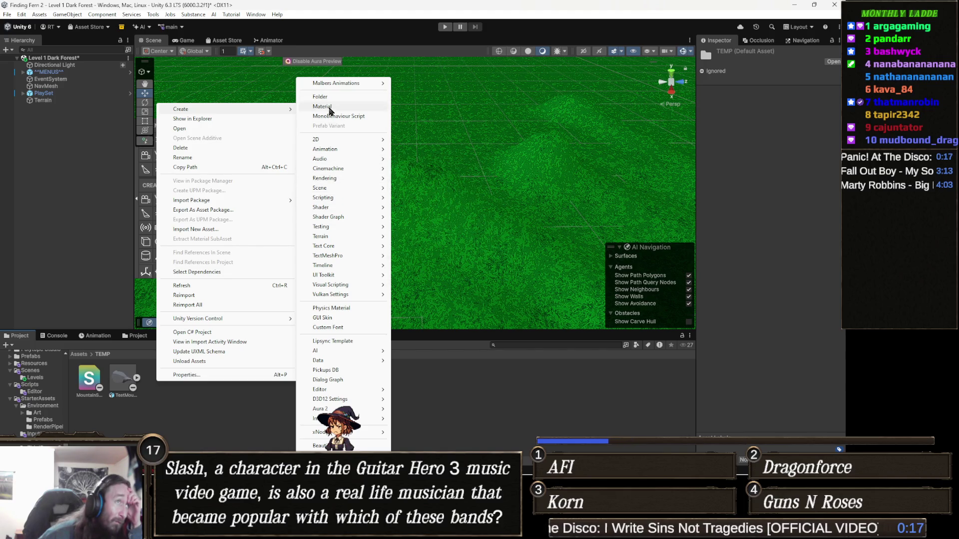
click(322, 107)
text(TestMountain)
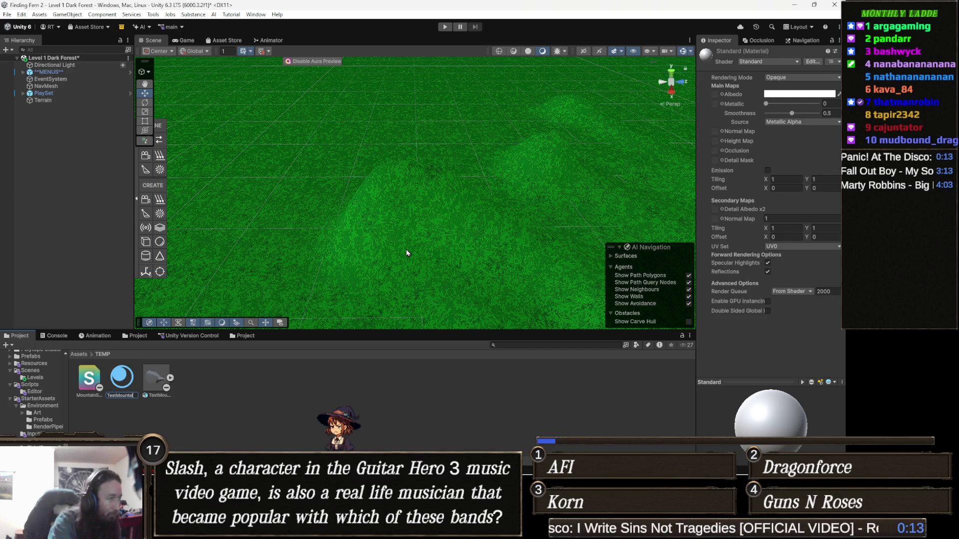
key(Return)
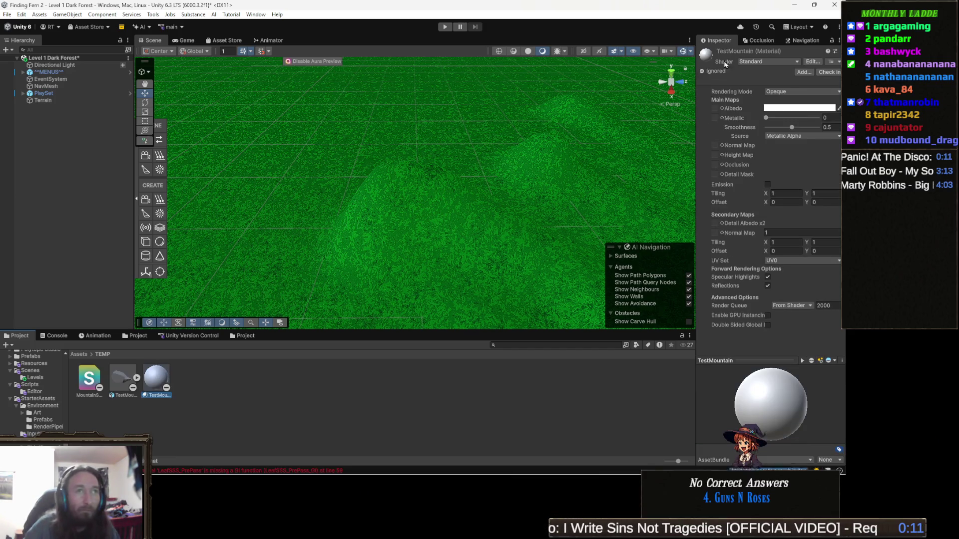
Step: Switch the TestMountain material's shader to Custom/MountainSnow
click(776, 62)
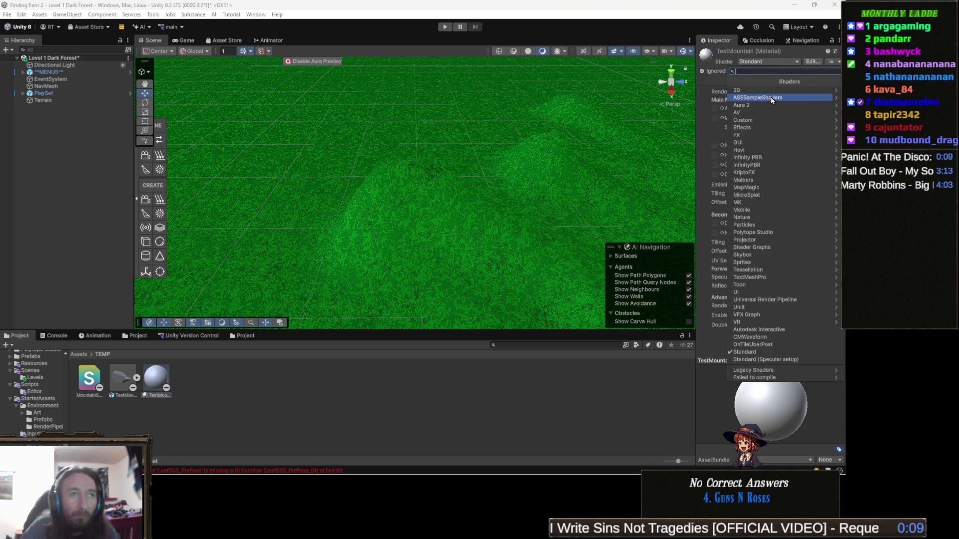
click(759, 120)
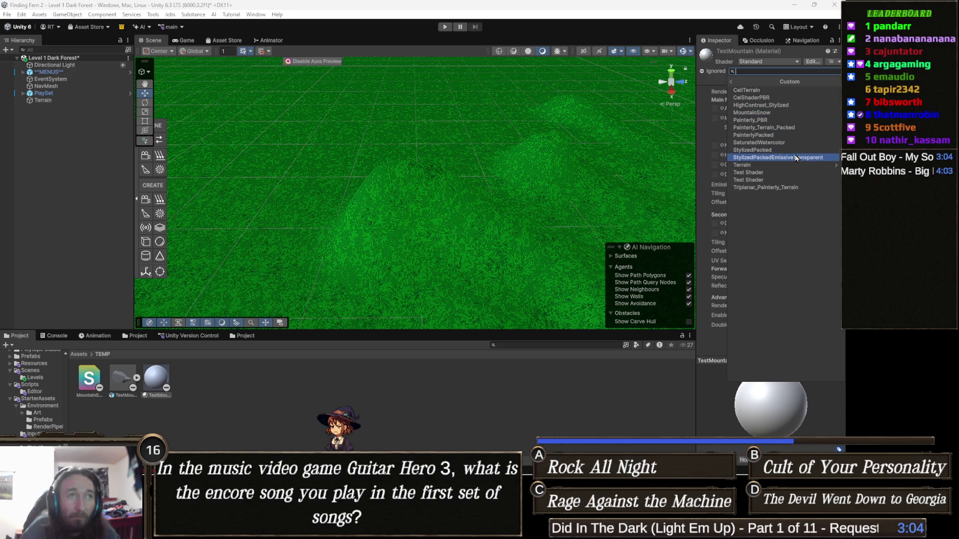
click(781, 113)
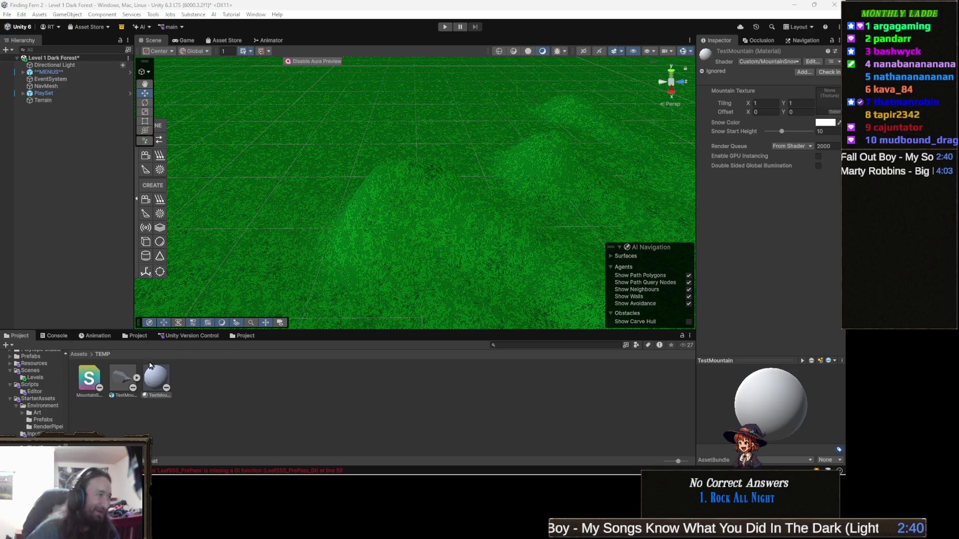
Step: Drop the TestMountain model onto the terrain, frame it, and pick its material's Mountain Texture slot
drag(122, 384, 410, 209)
drag(365, 258, 368, 271)
key(f)
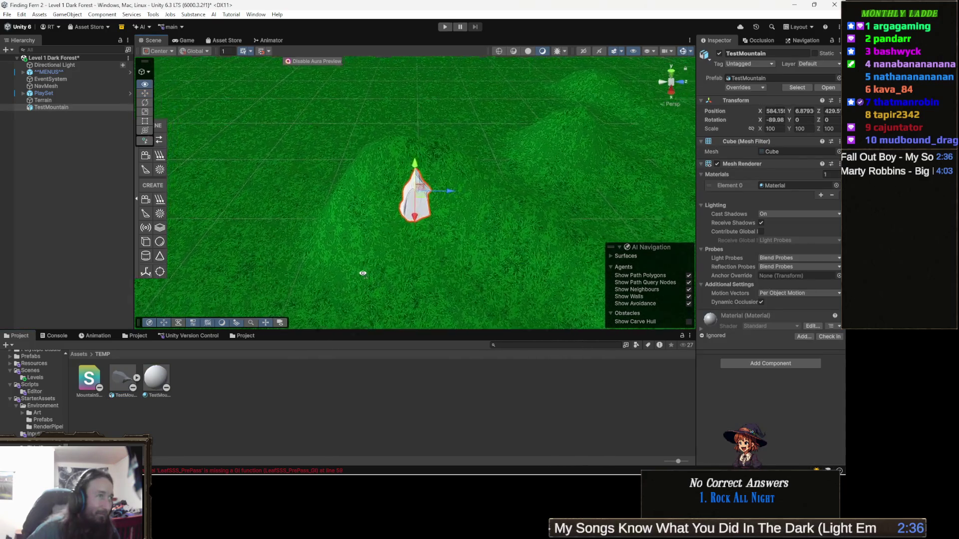
click(157, 378)
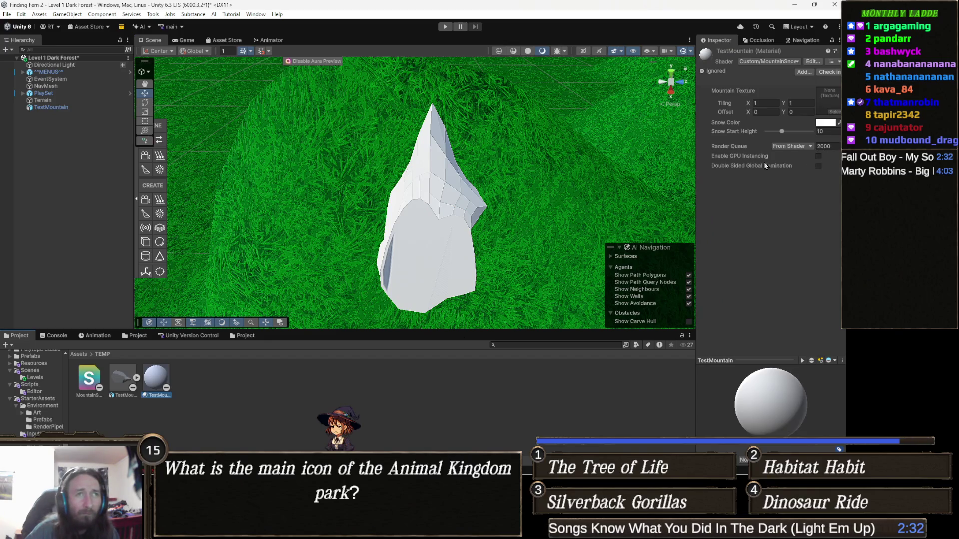
click(833, 111)
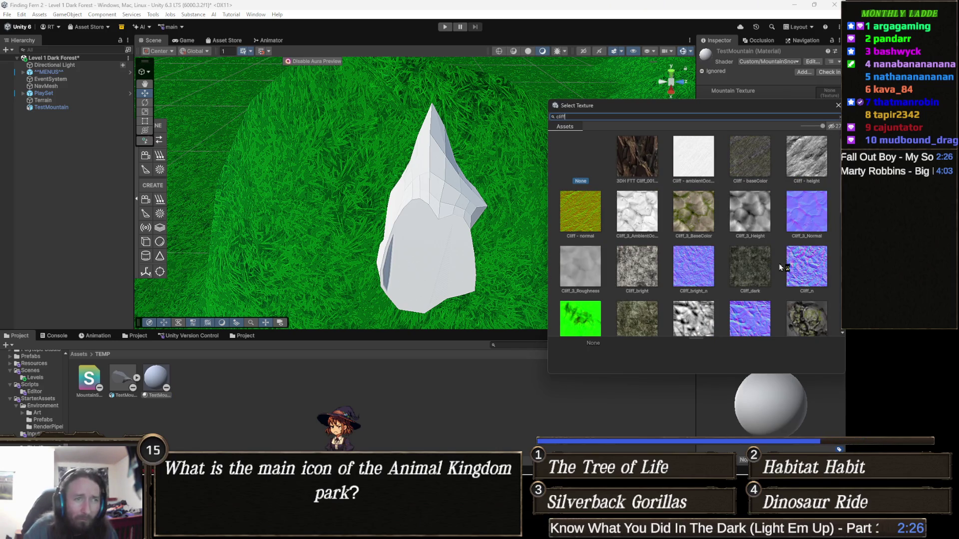
Step: Try Cliff_dark, then Cliff_bright as the Mountain Texture and inspect the result
click(756, 275)
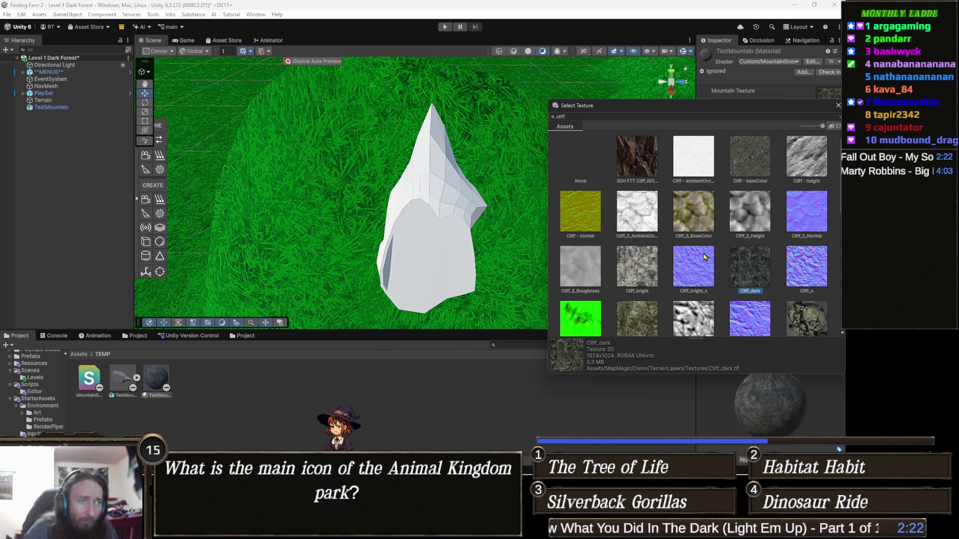
click(649, 280)
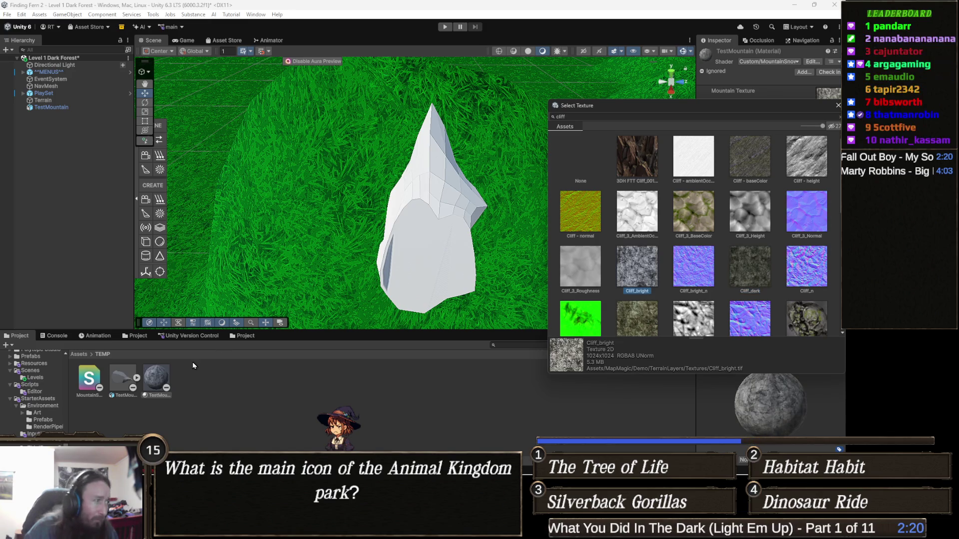
key(Return)
mouse_move(443, 207)
mouse_down()
mouse_move(431, 214)
mouse_move(669, 155)
mouse_move(687, 161)
mouse_up()
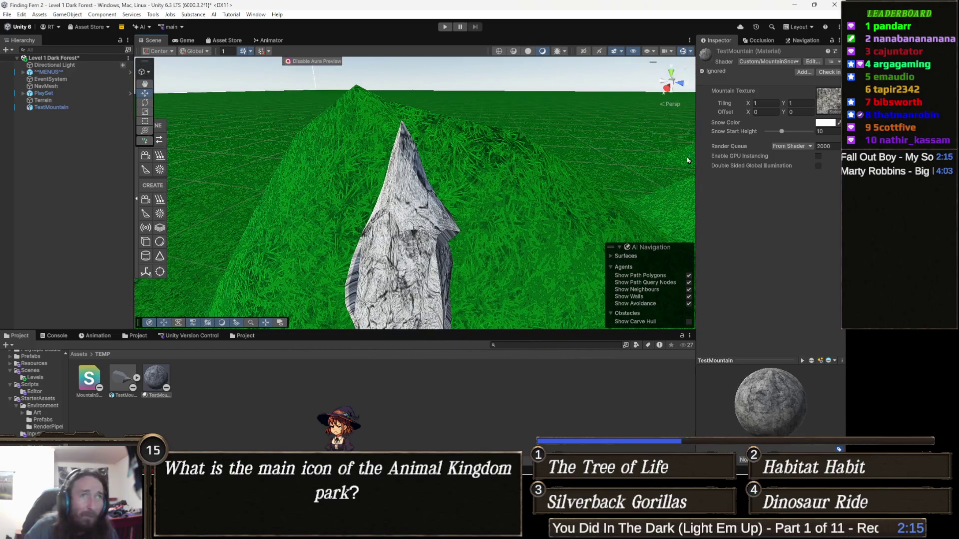
Step: Reopen the texture picker and preview a mossy rock-grass texture on the mountain
click(838, 112)
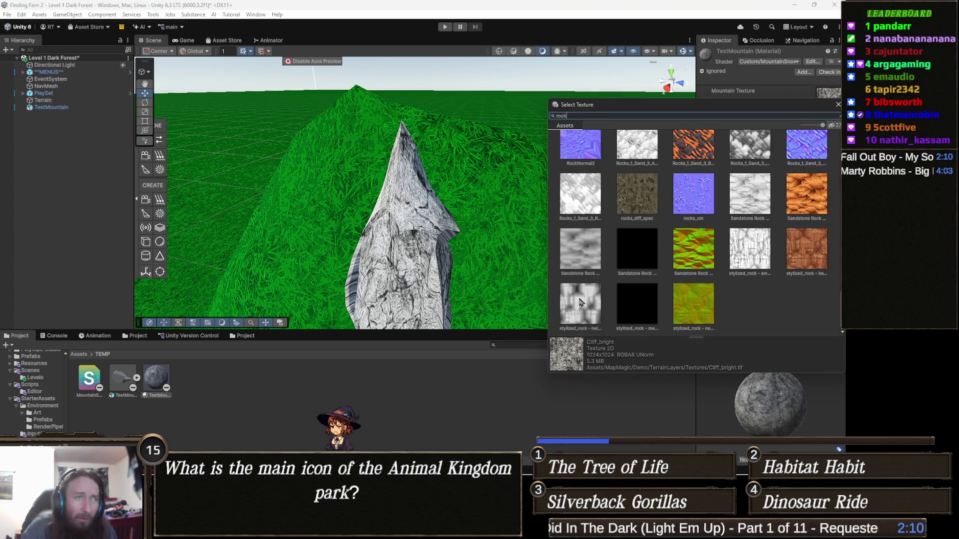
scroll(693, 250, down, 5)
scroll(694, 250, up, 3)
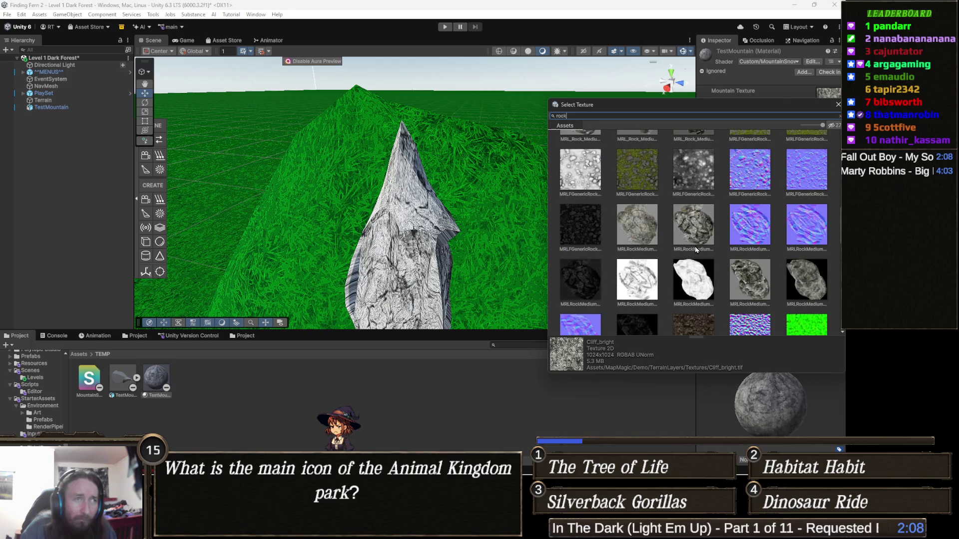
scroll(695, 248, up, 1)
click(638, 202)
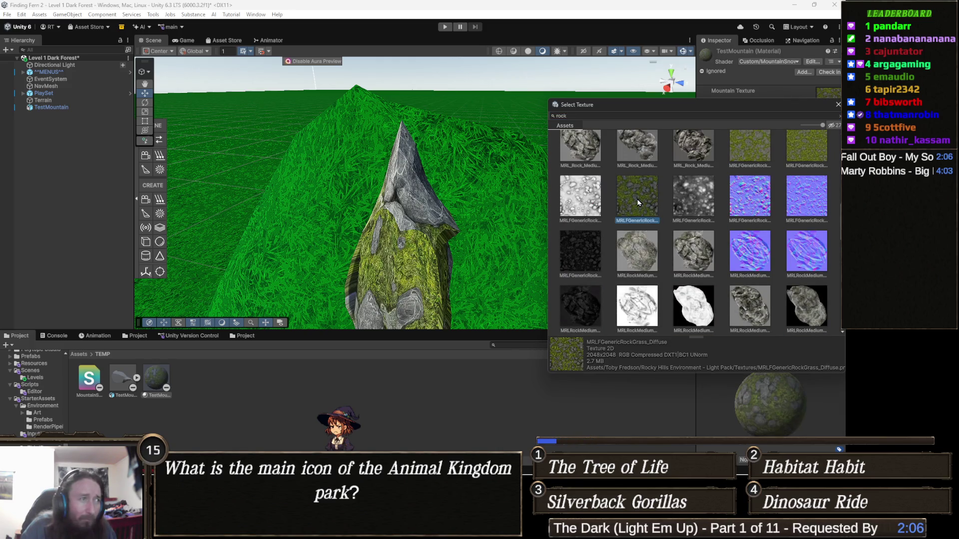
scroll(308, 278, down, 10)
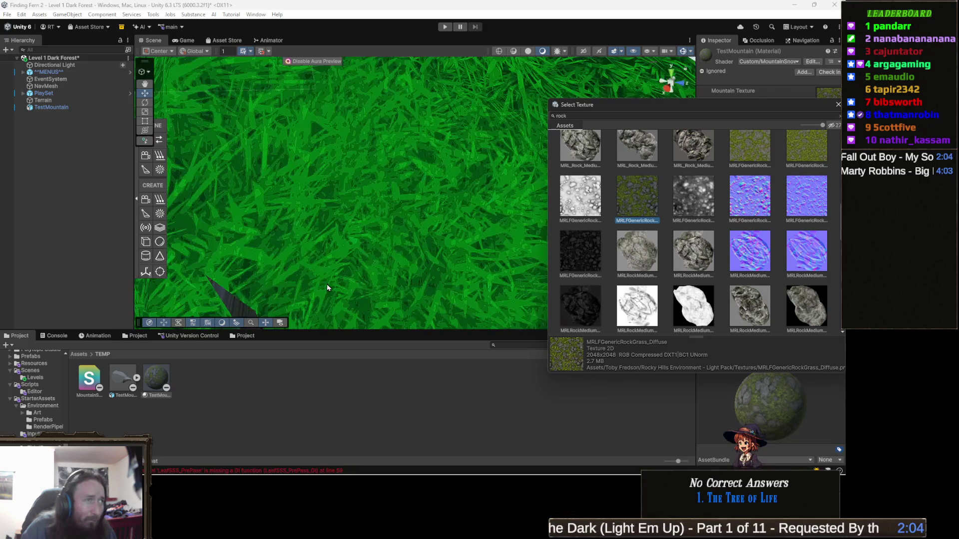
scroll(329, 288, up, 4)
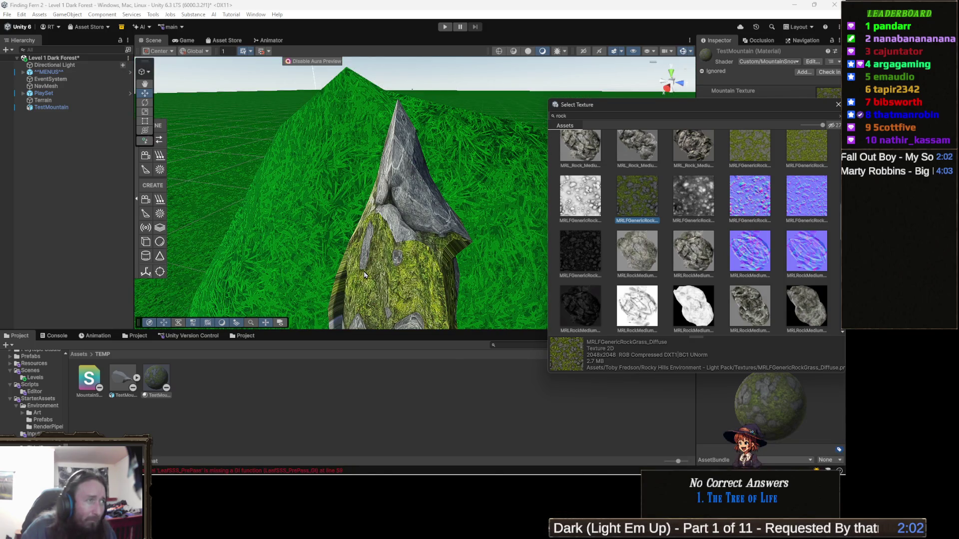
scroll(670, 262, down, 8)
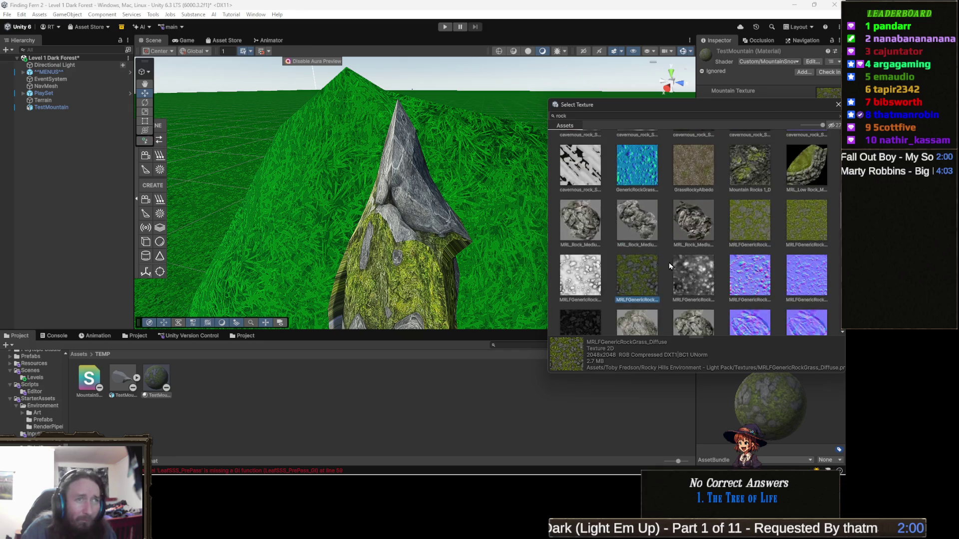
scroll(668, 260, up, 6)
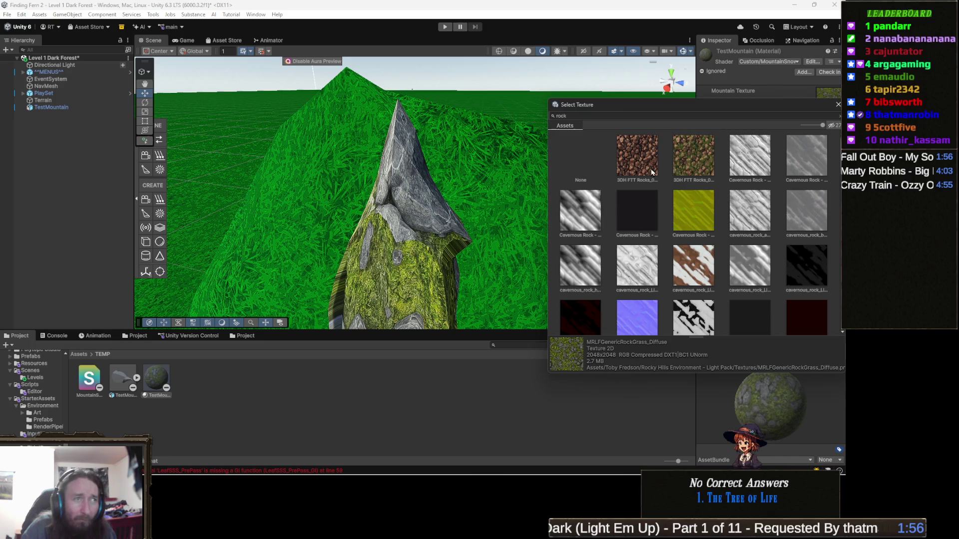
Step: Preview brown rock and Mountain Rocks 1_D, then settle on MudRockyAlbedoSpecular
click(643, 161)
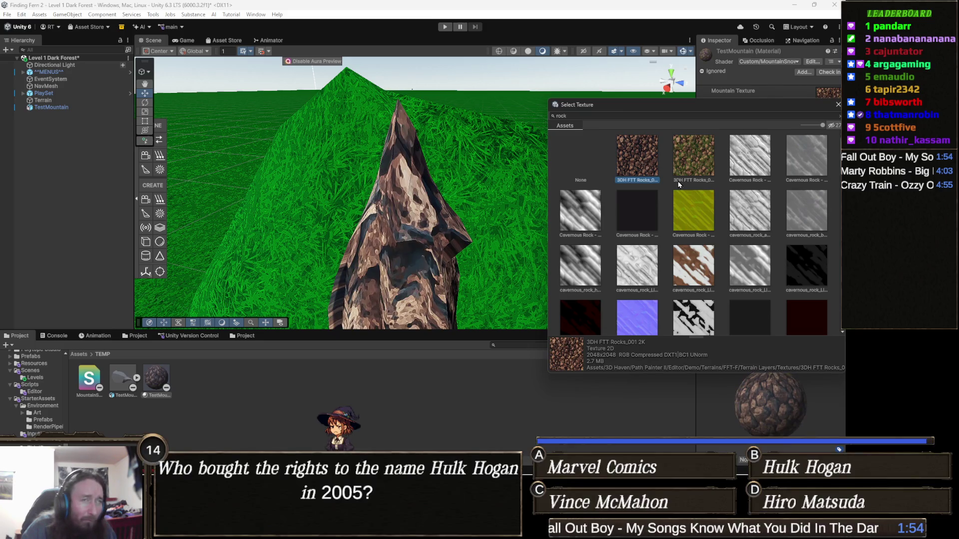
scroll(783, 224, down, 5)
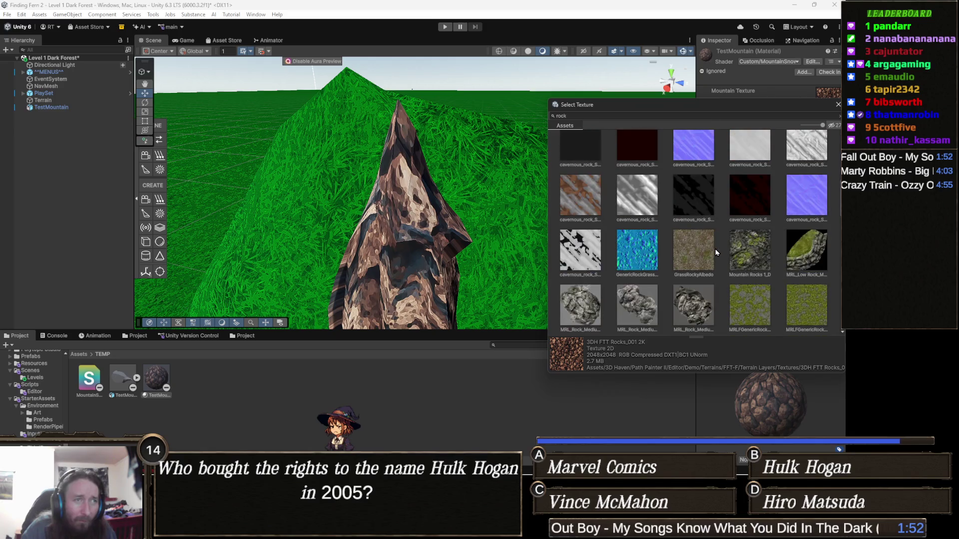
click(750, 258)
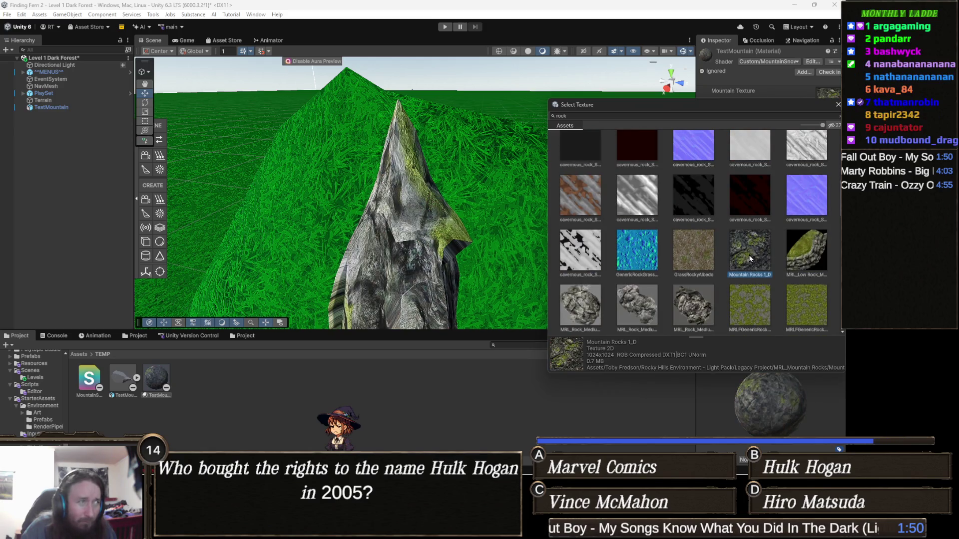
scroll(750, 258, down, 3)
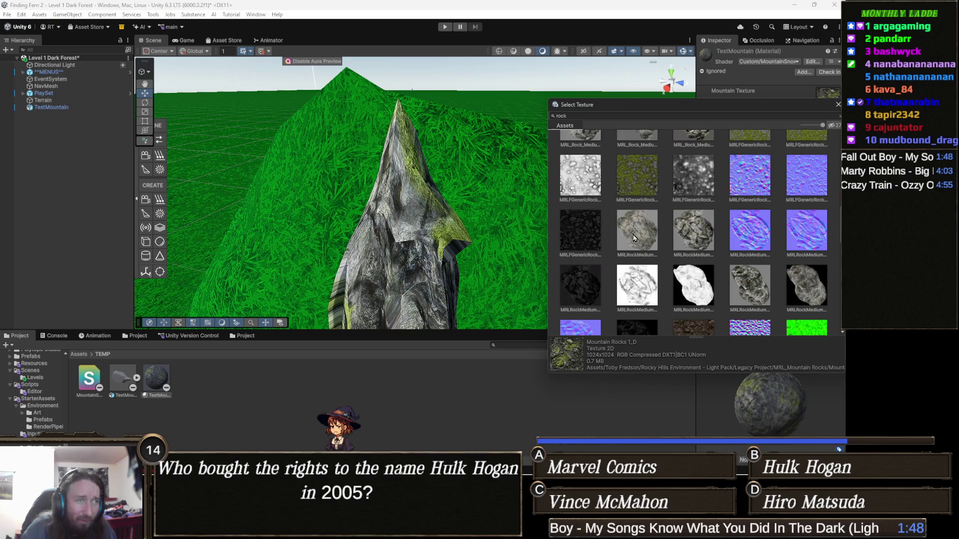
click(634, 238)
scroll(644, 239, down, 3)
click(687, 208)
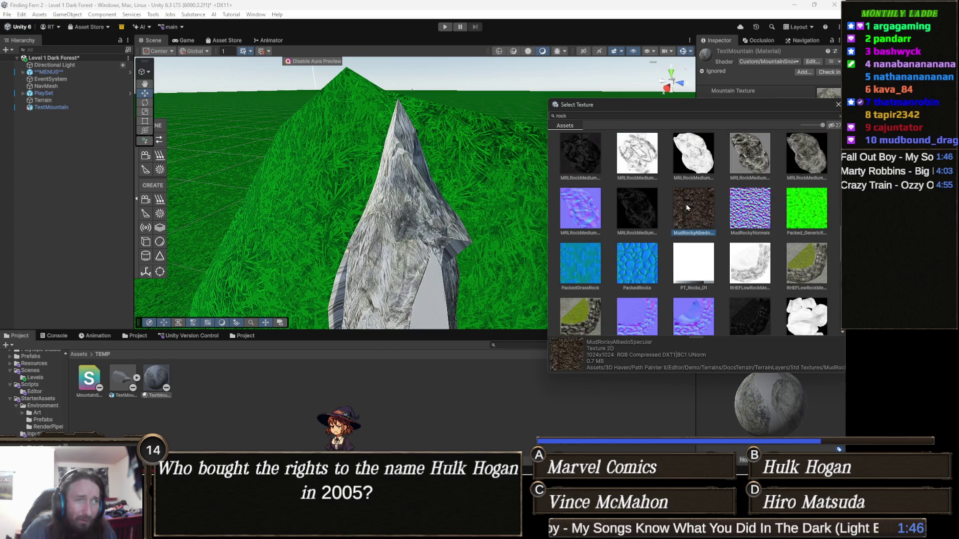
double_click(685, 215)
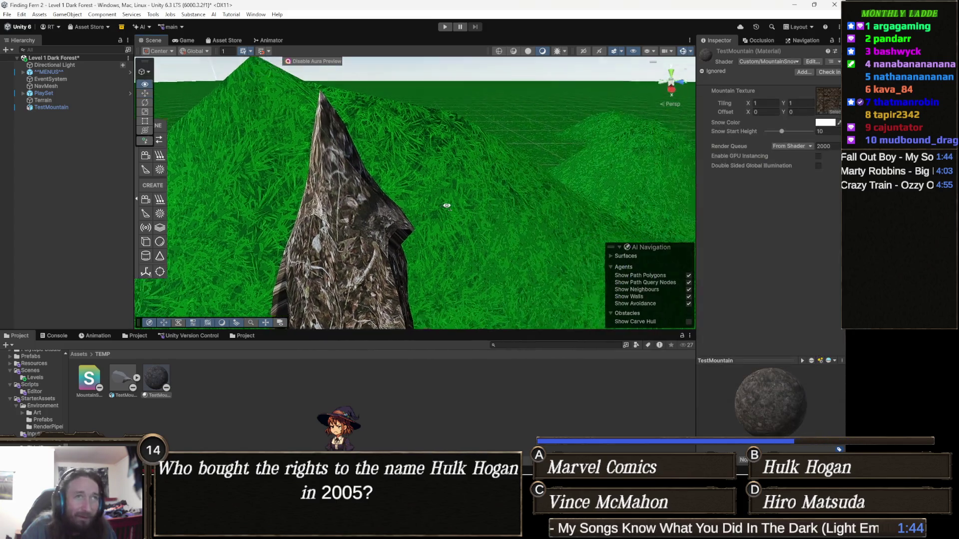
Step: Lower Snow Start Height to 8.2 so the mountain's peak turns white
drag(780, 134, 780, 139)
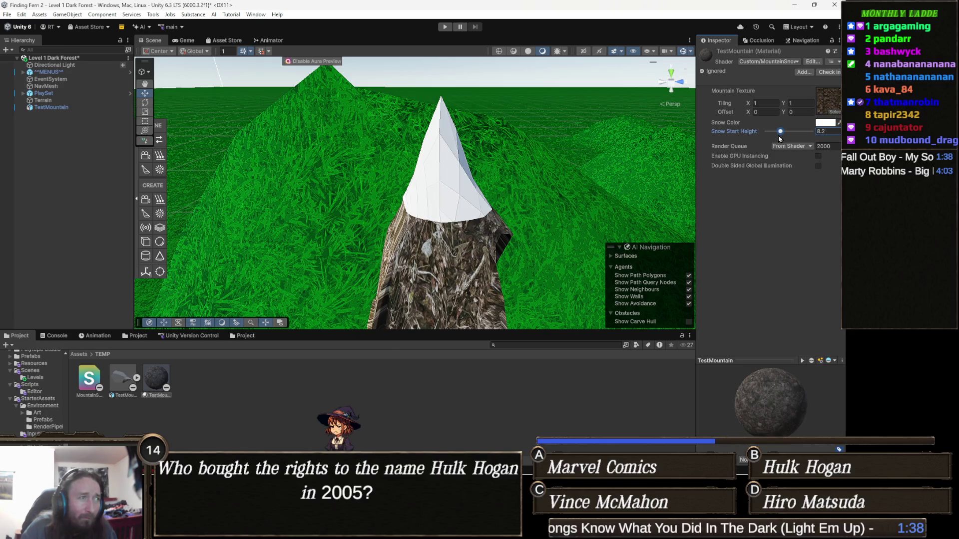
scroll(421, 176, down, 8)
mouse_move(421, 176)
mouse_down()
mouse_move(526, 207)
mouse_move(500, 217)
mouse_move(462, 197)
mouse_move(272, 157)
mouse_up()
Step: Select TestMountain, nudge it slightly, and open its material's Mountain Texture chooser
click(509, 223)
drag(364, 210, 365, 205)
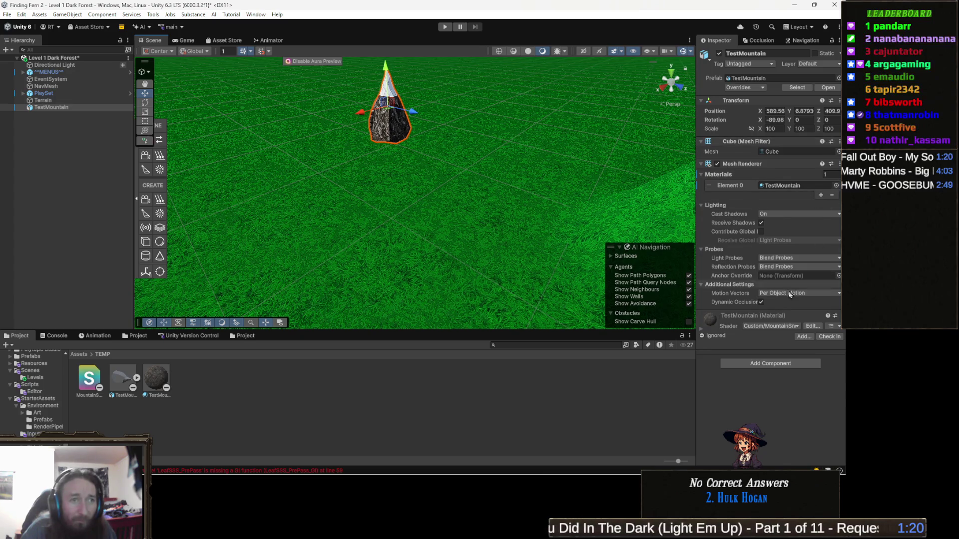
click(704, 327)
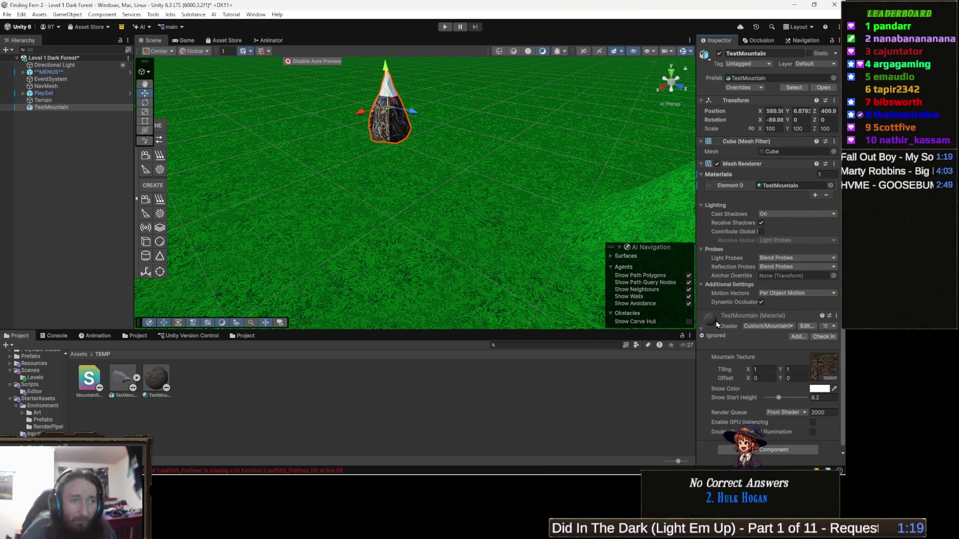
click(830, 378)
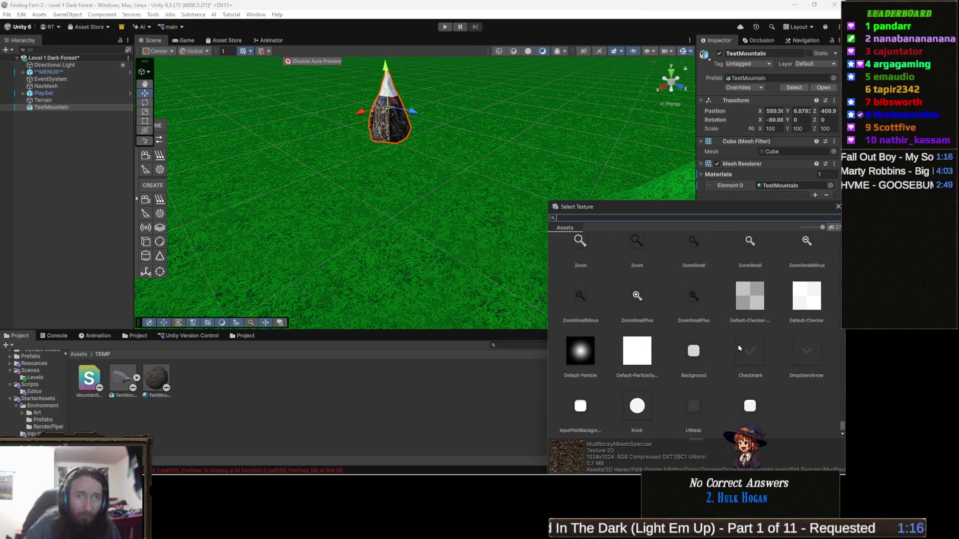
Step: Search textures for 'dirt', then 'ground', and apply the 3DH FTT Path forest-path texture
text(dirt)
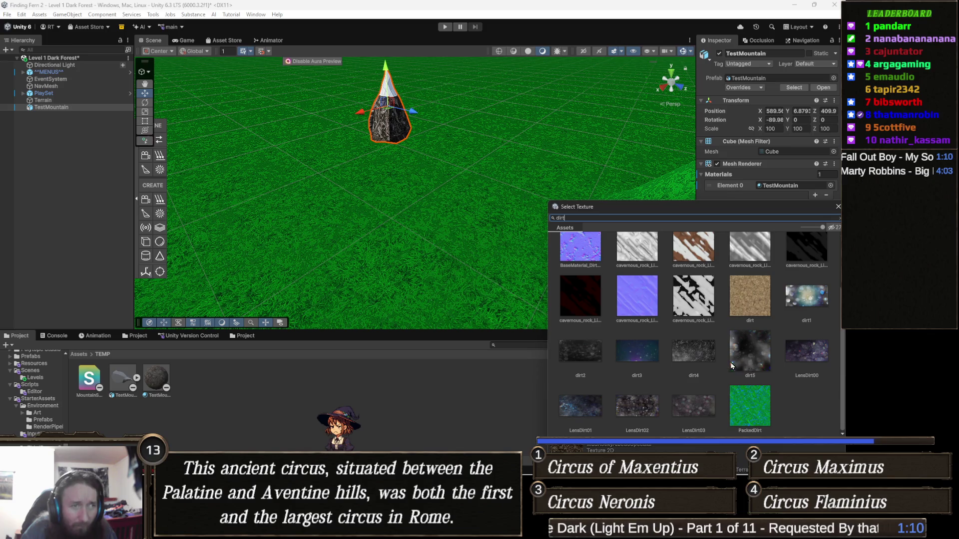
scroll(784, 335, up, 3)
key(BackSpace)
key(BackSpace)
key(BackSpace)
text(ground)
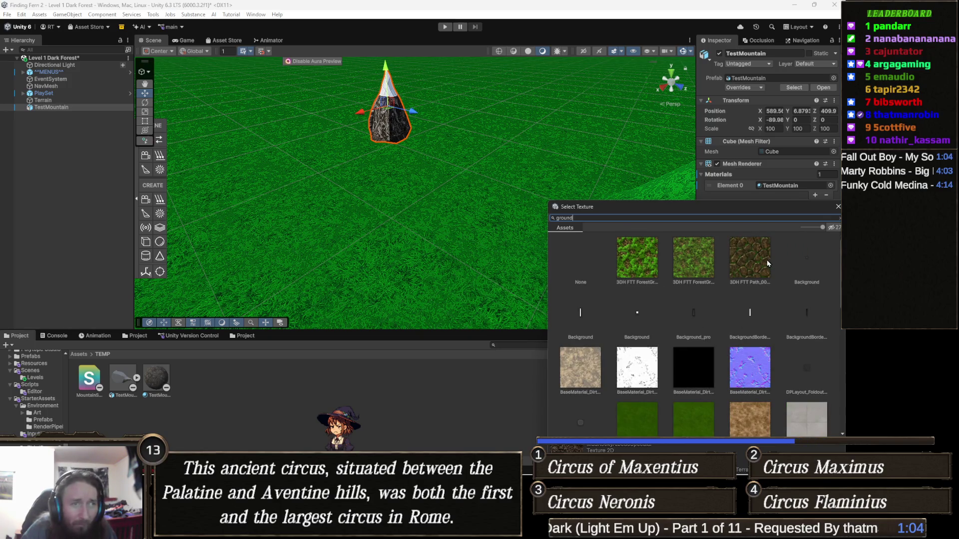
click(748, 265)
double_click(749, 265)
Step: Frame and orbit the retextured mountain, then reopen the Mountain Texture chooser
key(f)
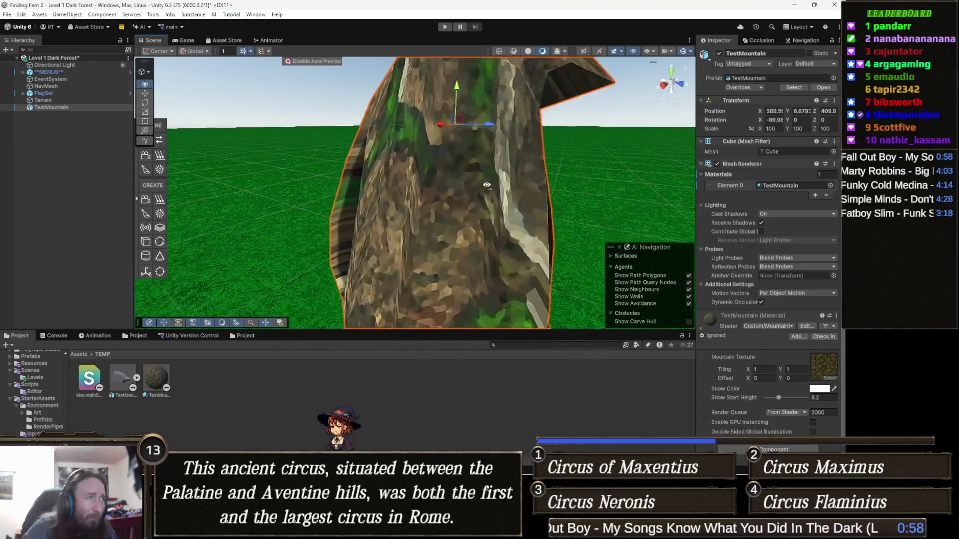
mouse_move(443, 210)
mouse_down()
mouse_move(480, 200)
mouse_move(438, 177)
mouse_move(468, 184)
mouse_move(325, 237)
mouse_up()
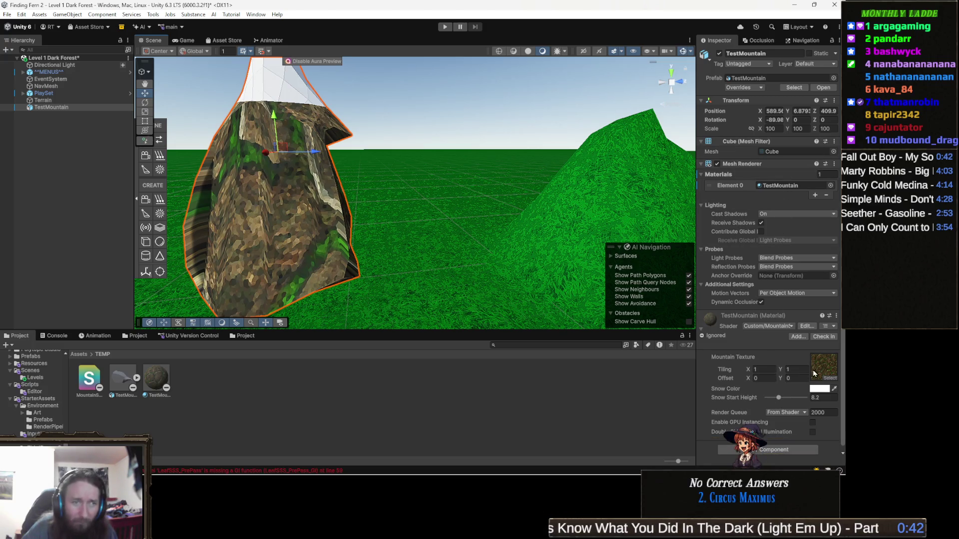
click(835, 379)
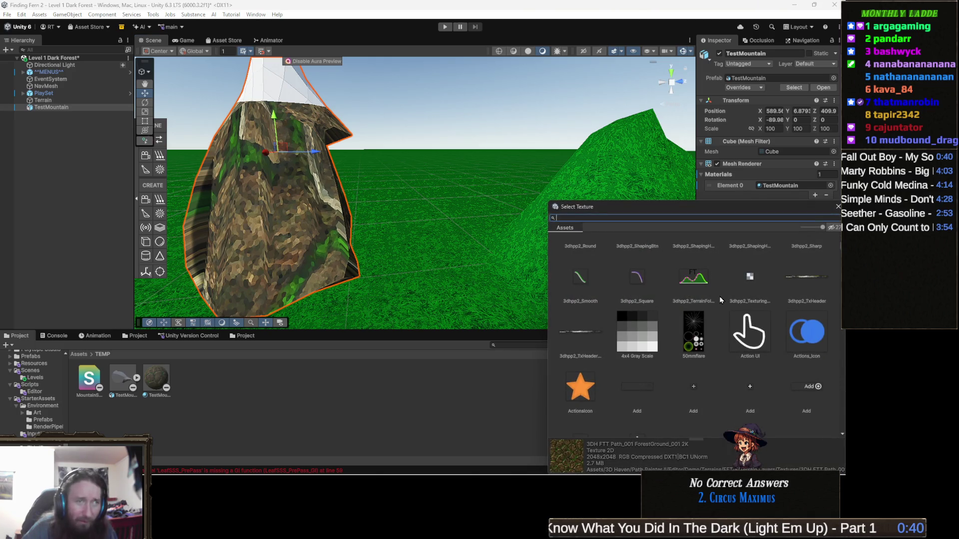
Step: Reopen the Mountain Texture picker and filter it with the search 'ground'
key(Escape)
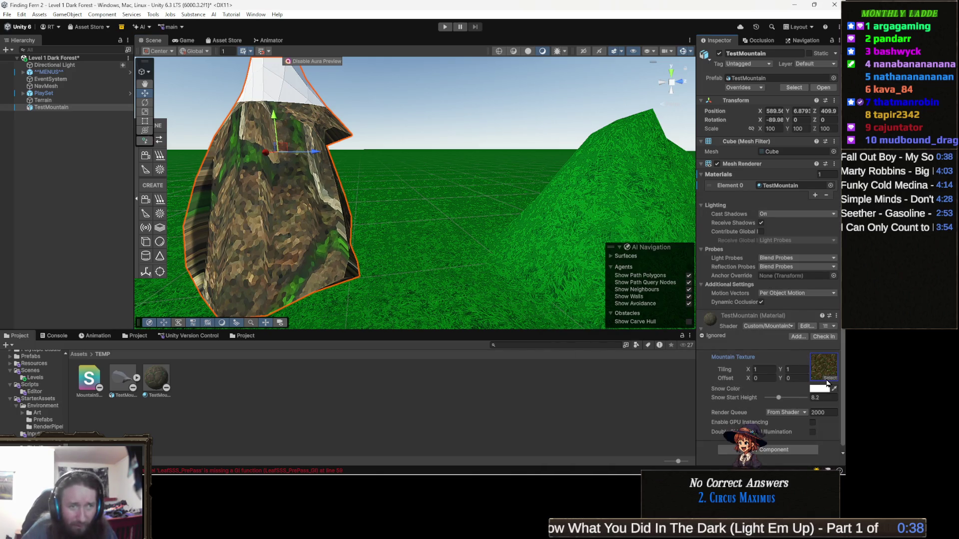
click(828, 380)
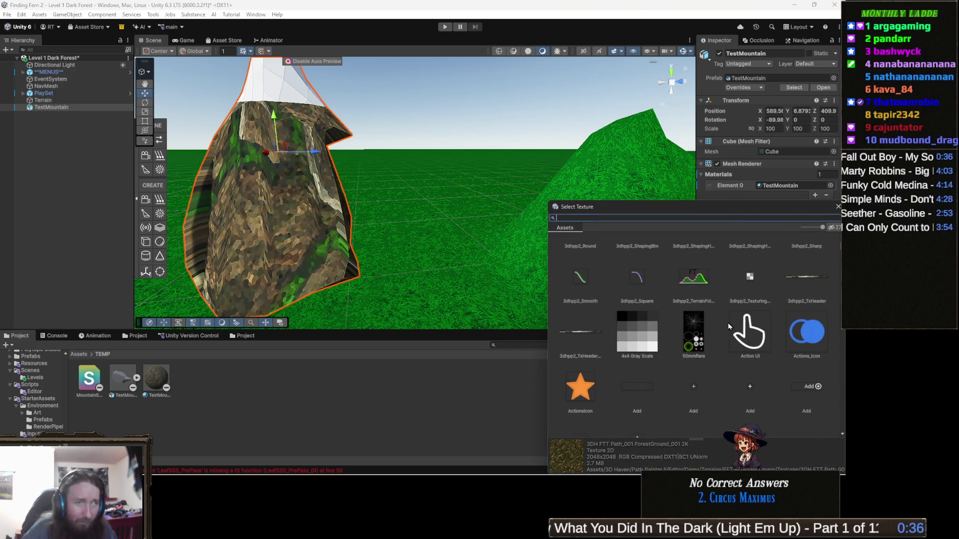
scroll(728, 326, down, 1)
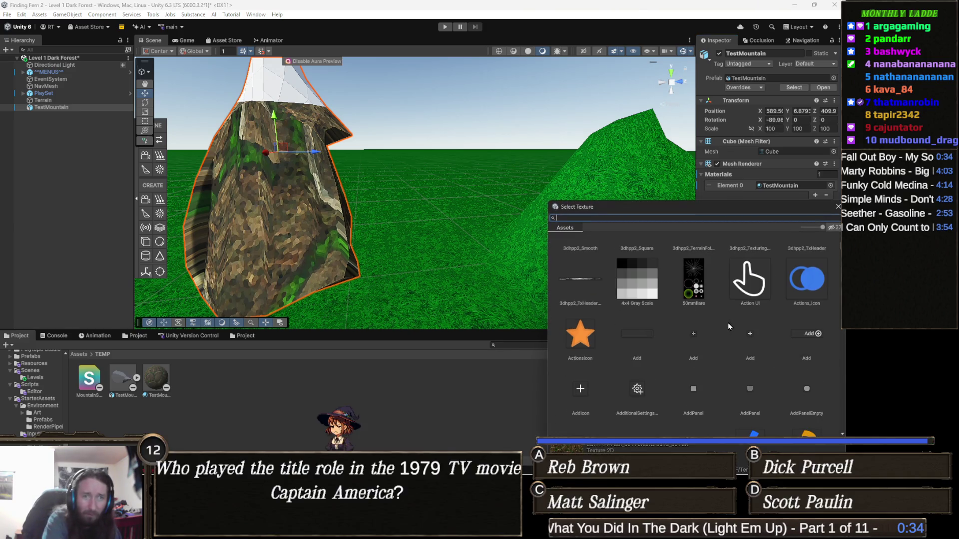
text(ground)
scroll(728, 326, down, 10)
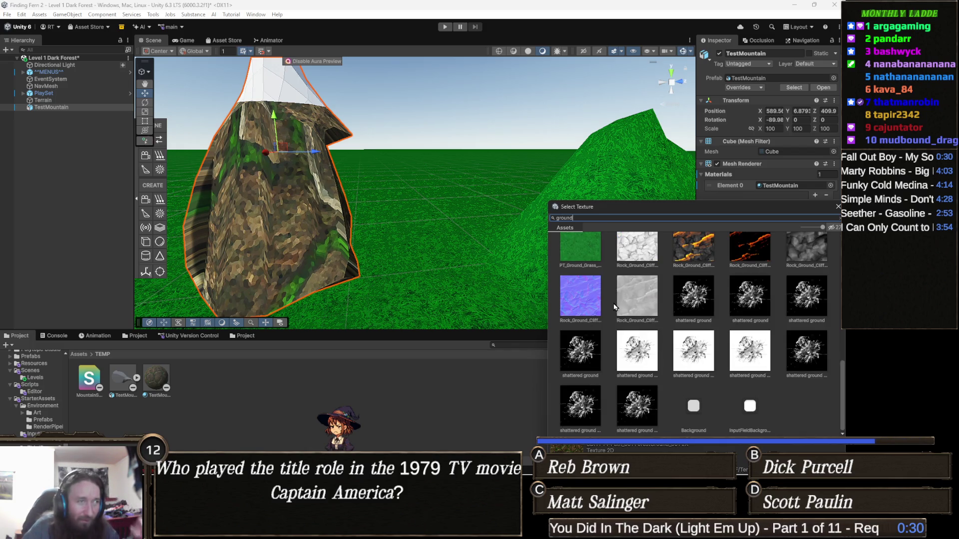
scroll(612, 309, up, 1)
Step: Preview PT_Ground_Grass, a MapMagic layer and ground03, then return to 3DH FTT Path
click(588, 303)
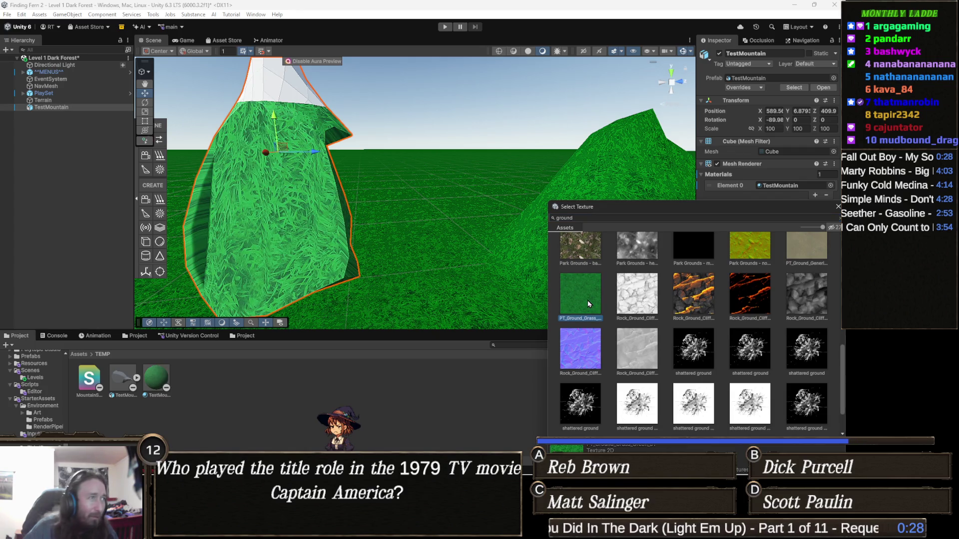
scroll(707, 391, up, 3)
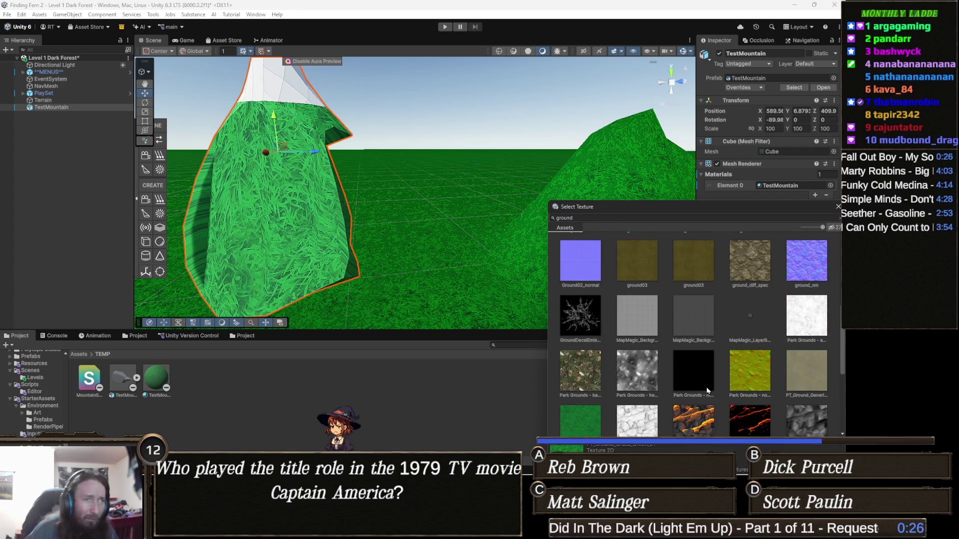
click(752, 318)
click(695, 280)
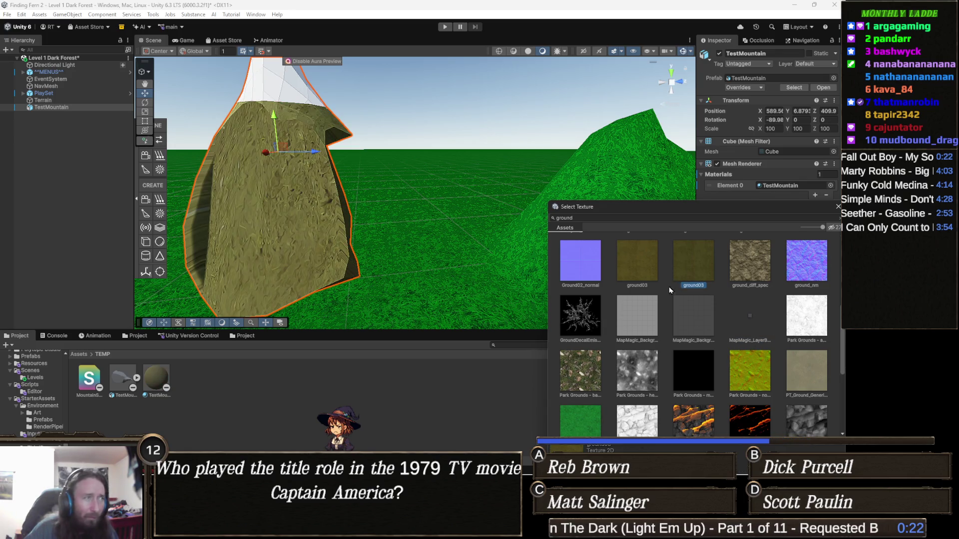
scroll(689, 340, up, 5)
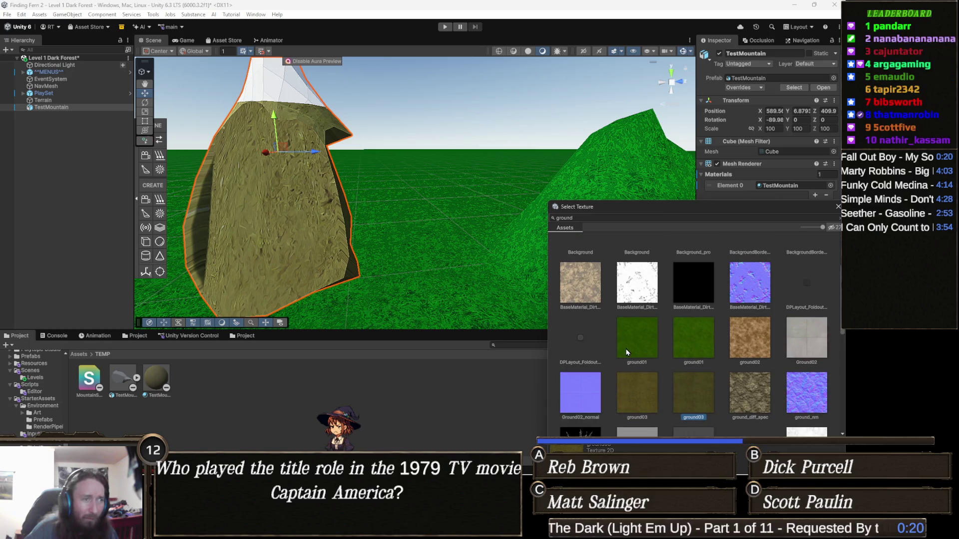
scroll(684, 419, up, 1)
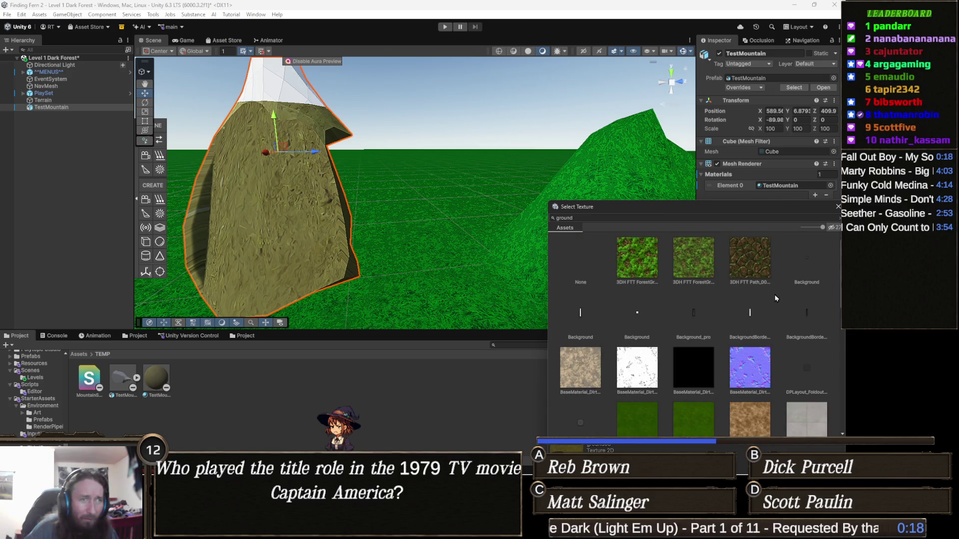
click(748, 266)
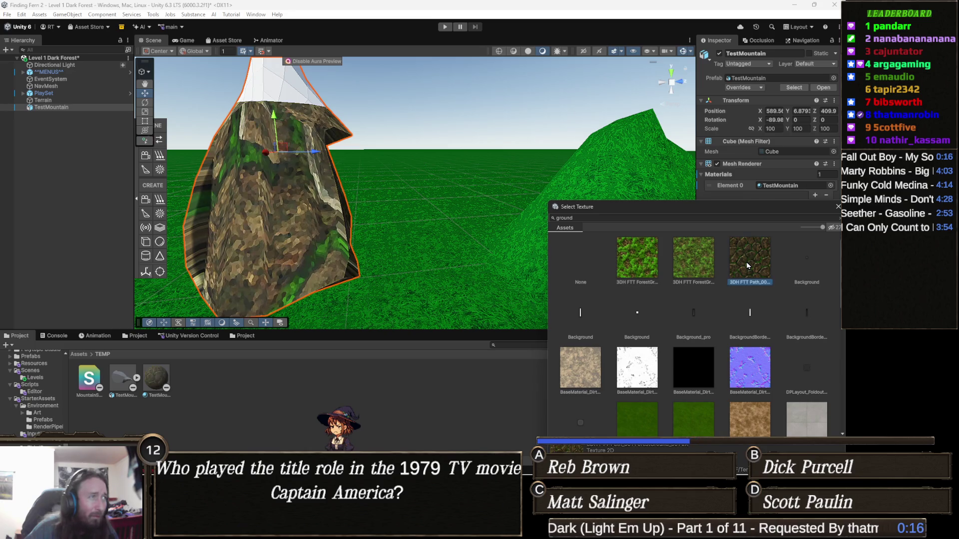
Step: Close the picker, pull the view back, and reselect TestMountain
mouse_move(313, 207)
mouse_down()
mouse_move(399, 296)
mouse_move(351, 257)
mouse_move(394, 246)
mouse_up()
drag(398, 253, 343, 281)
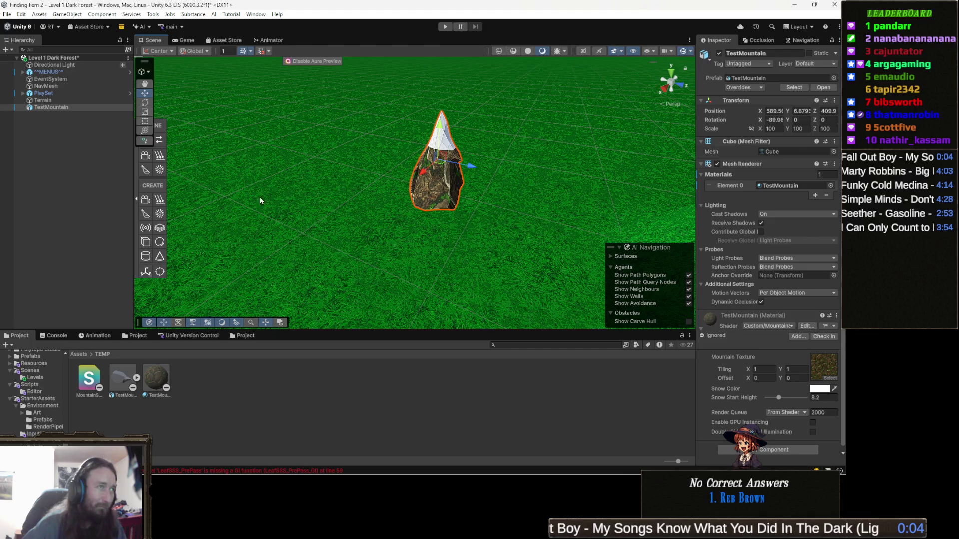
click(433, 178)
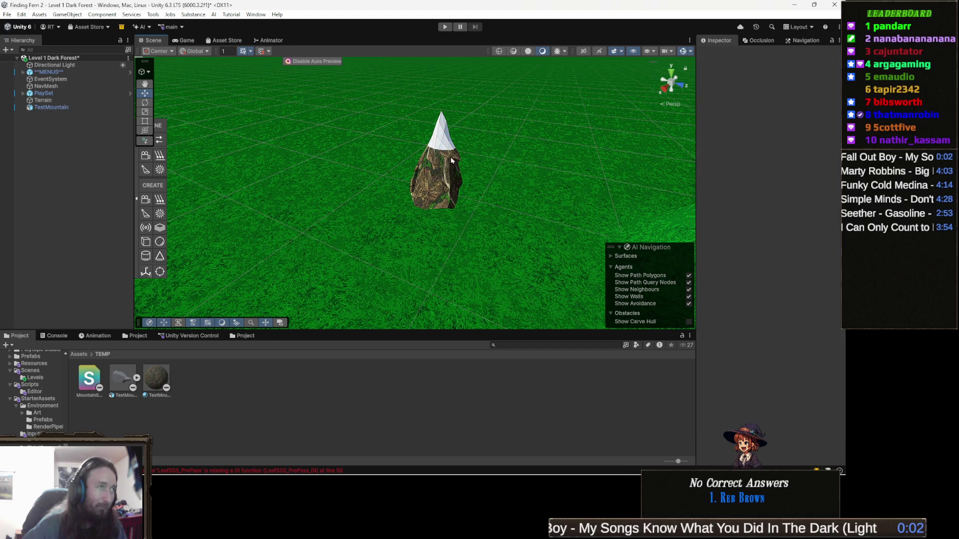
click(433, 177)
Step: Drag the mountain down to Y 0.93, then drop Snow Start Height to 2.1
mouse_move(445, 158)
mouse_down()
mouse_move(425, 220)
mouse_move(423, 85)
mouse_up()
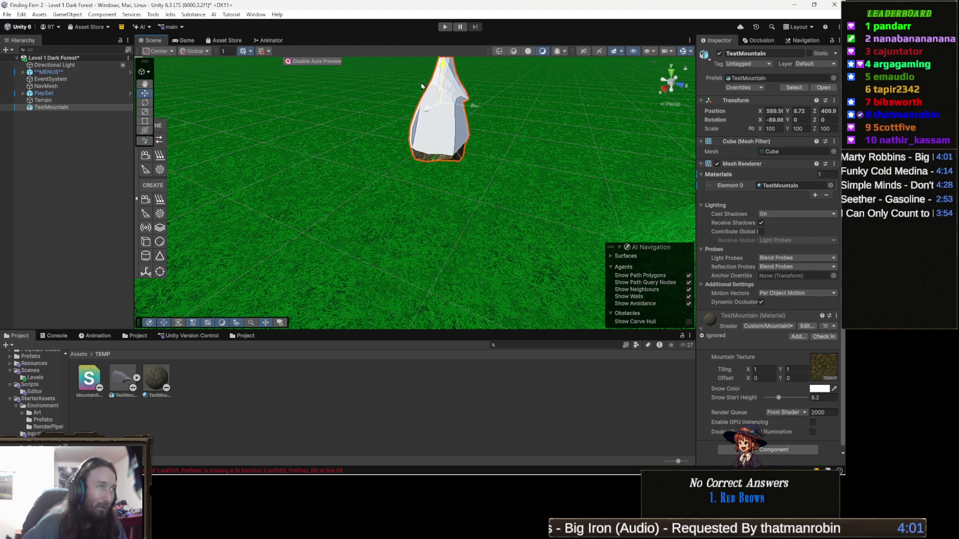
mouse_move(429, 125)
mouse_down()
mouse_move(443, 175)
mouse_move(450, 165)
mouse_move(447, 129)
mouse_move(414, 240)
mouse_move(403, 229)
mouse_up()
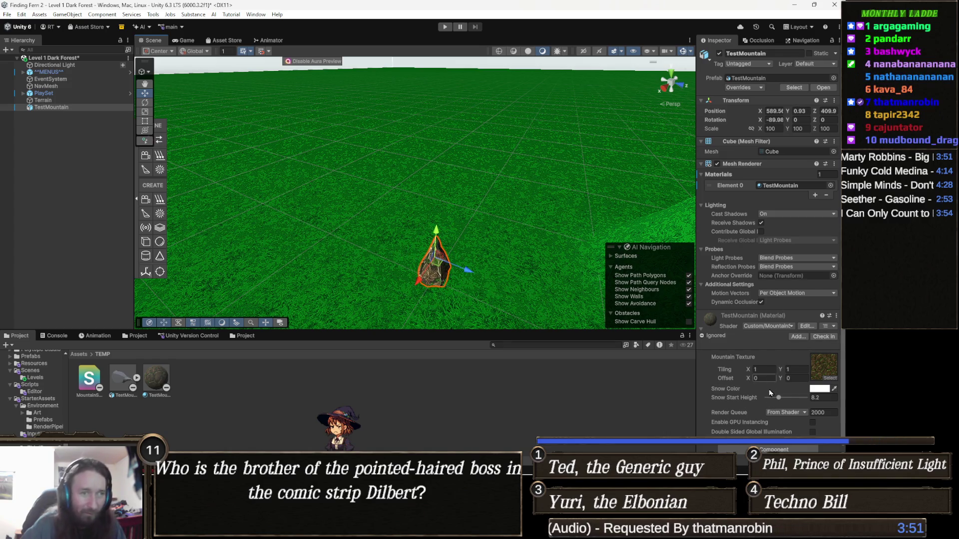
drag(777, 400, 775, 400)
mouse_move(450, 224)
mouse_down()
mouse_move(449, 278)
mouse_move(460, 267)
mouse_up()
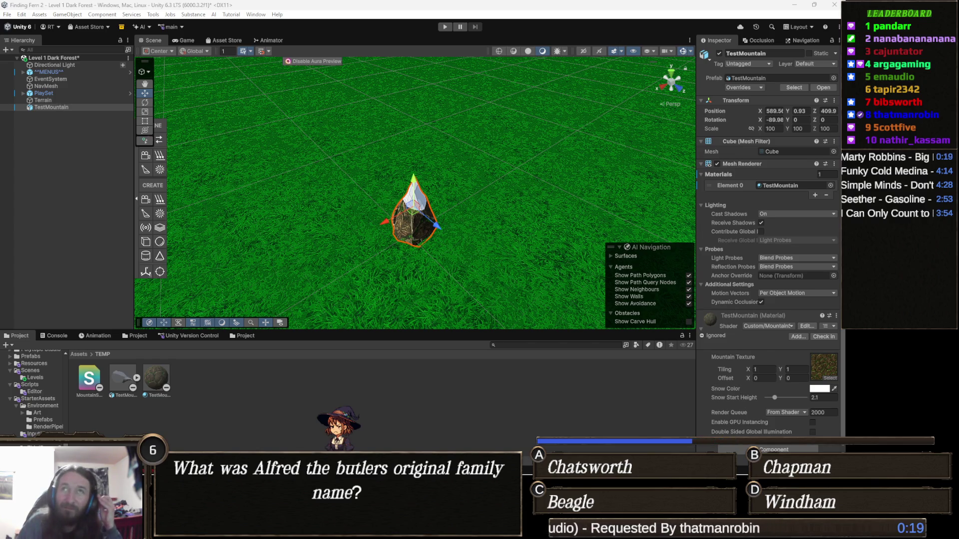
Step: Switch from the Unity editor to Chrome showing the Legacy Contributor – Silver badge page
key(alt+Tab)
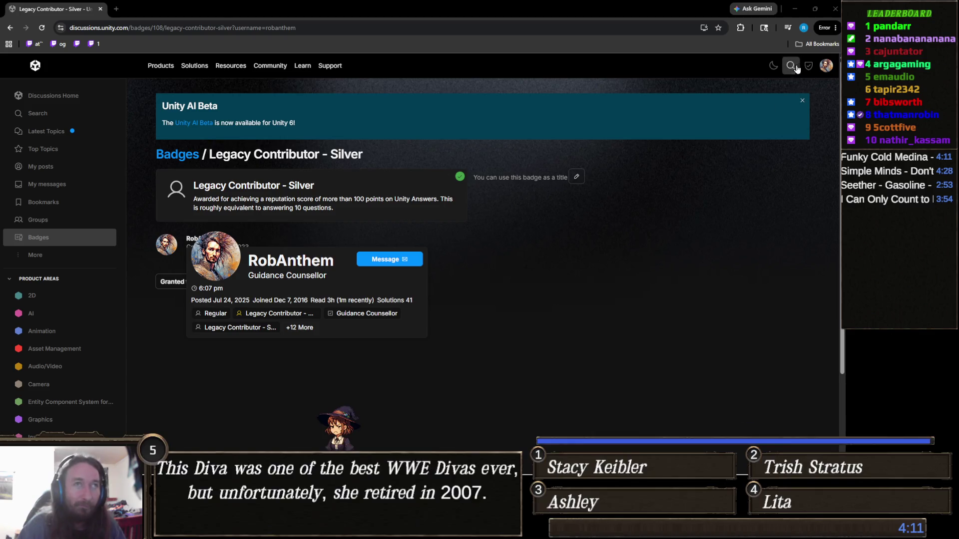
Step: Check notifications, then open your profile card and go to its Activity feed
click(826, 65)
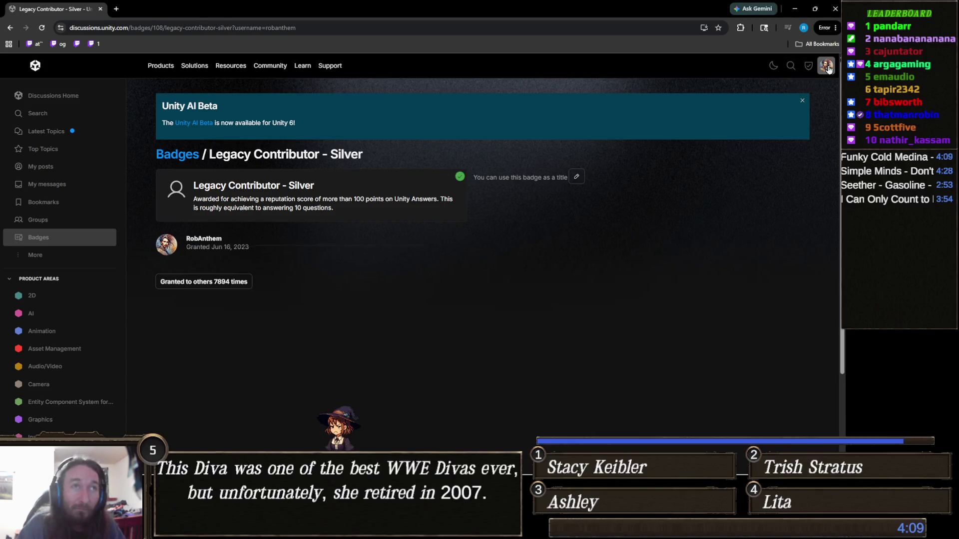
click(826, 66)
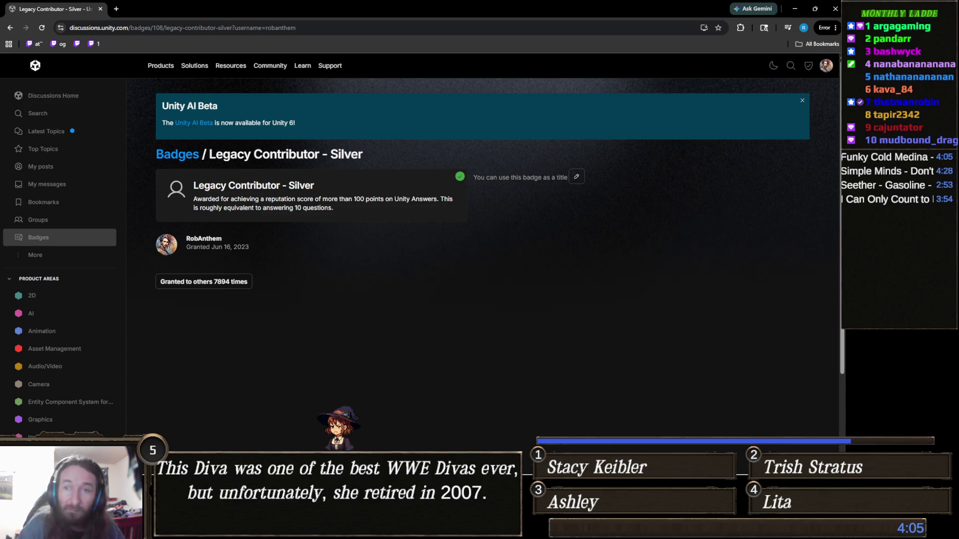
click(825, 67)
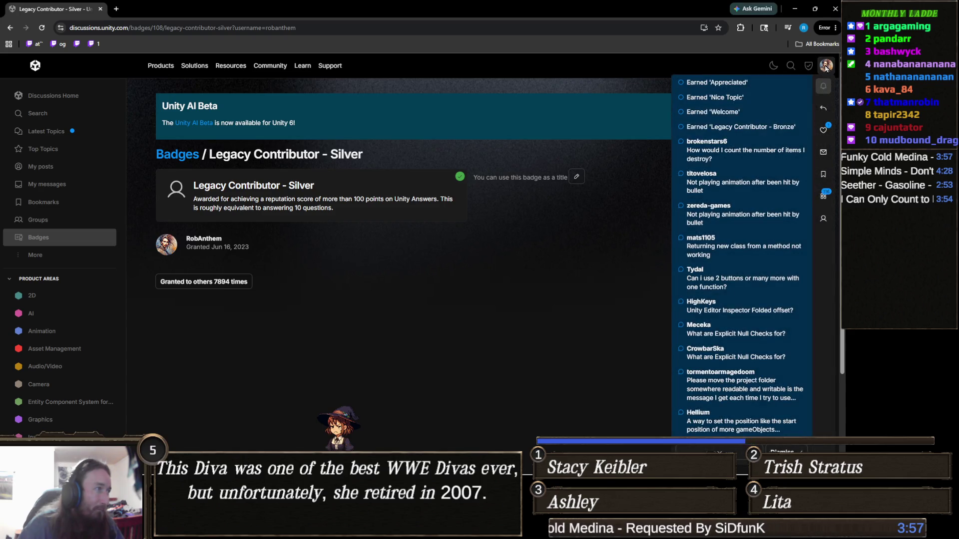
click(164, 247)
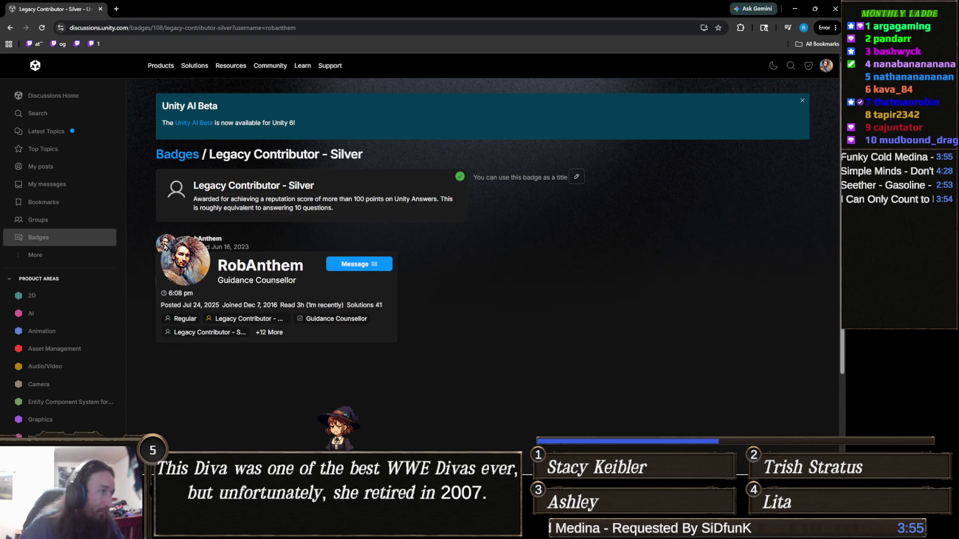
click(268, 268)
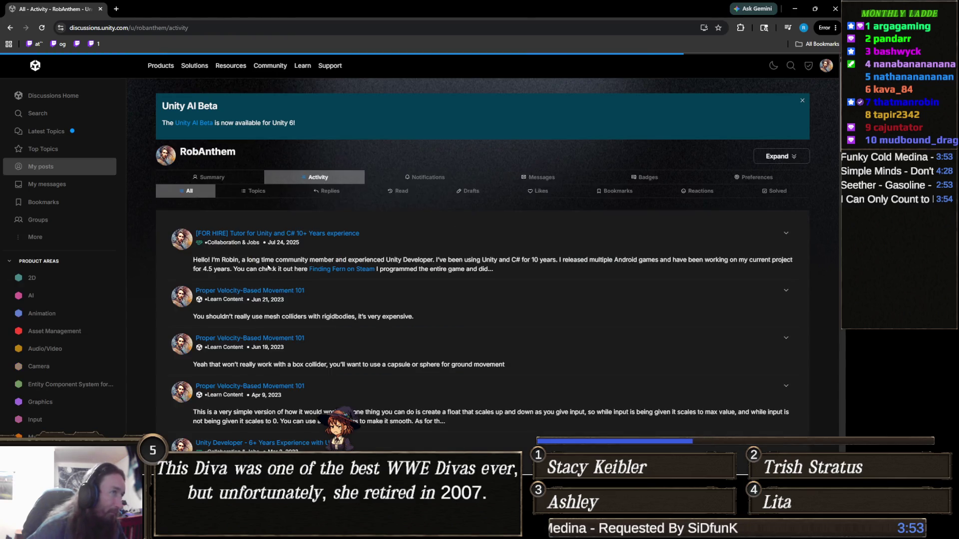
Step: Scroll through your posts and open 'Efficient Updating' in a background tab
scroll(336, 218, down, 3)
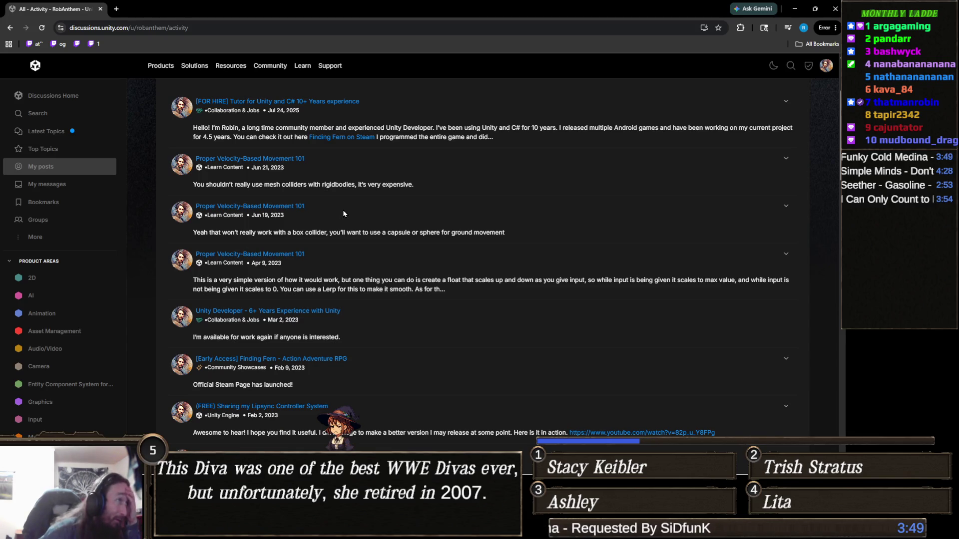
scroll(343, 214, down, 2)
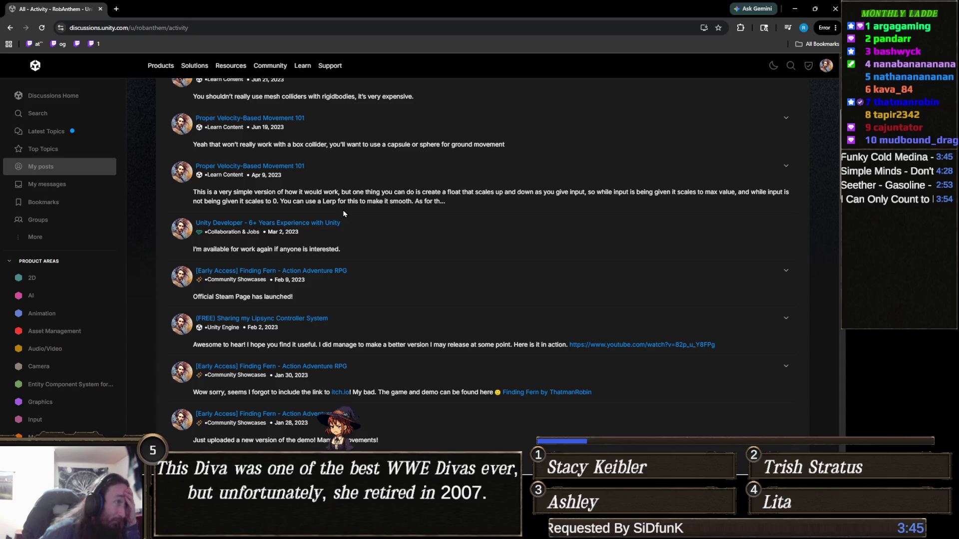
scroll(343, 214, down, 1)
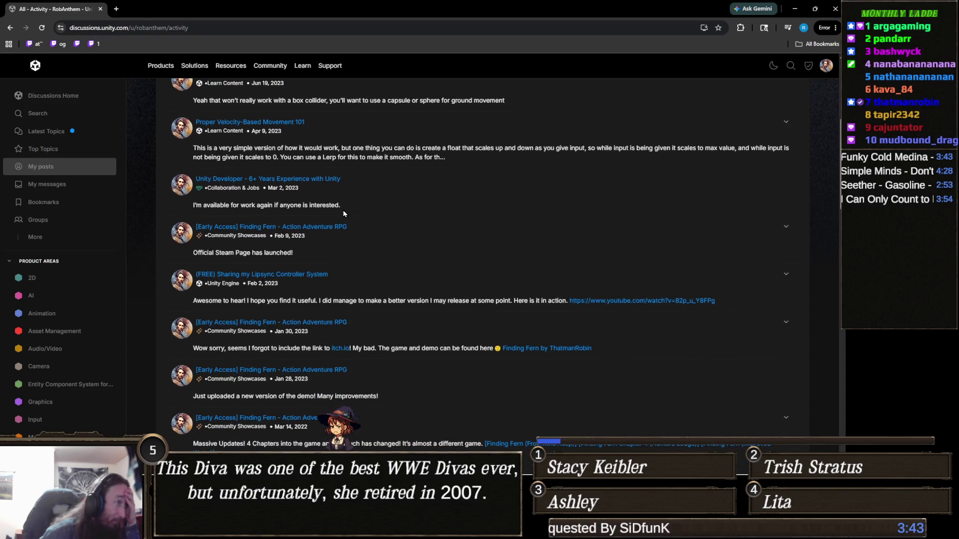
scroll(330, 227, down, 2)
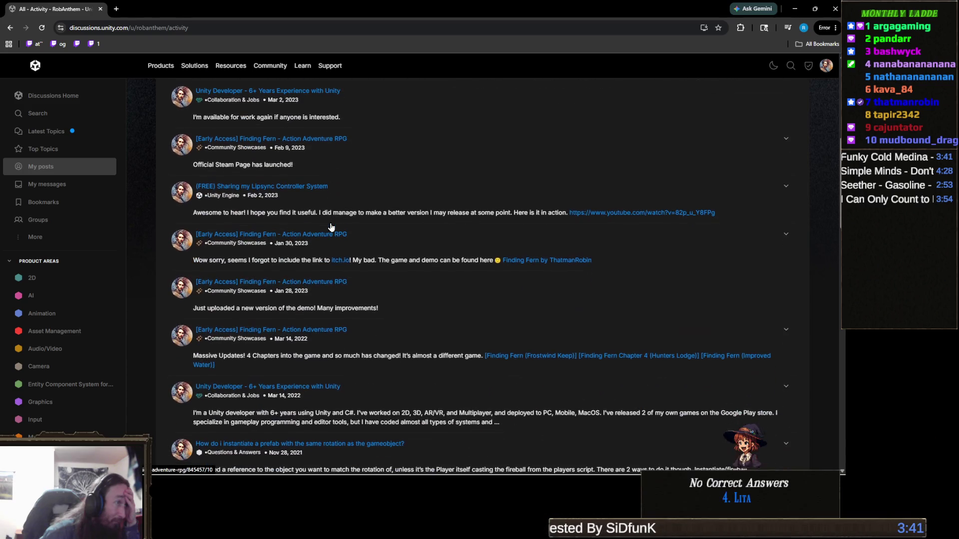
scroll(331, 225, down, 2)
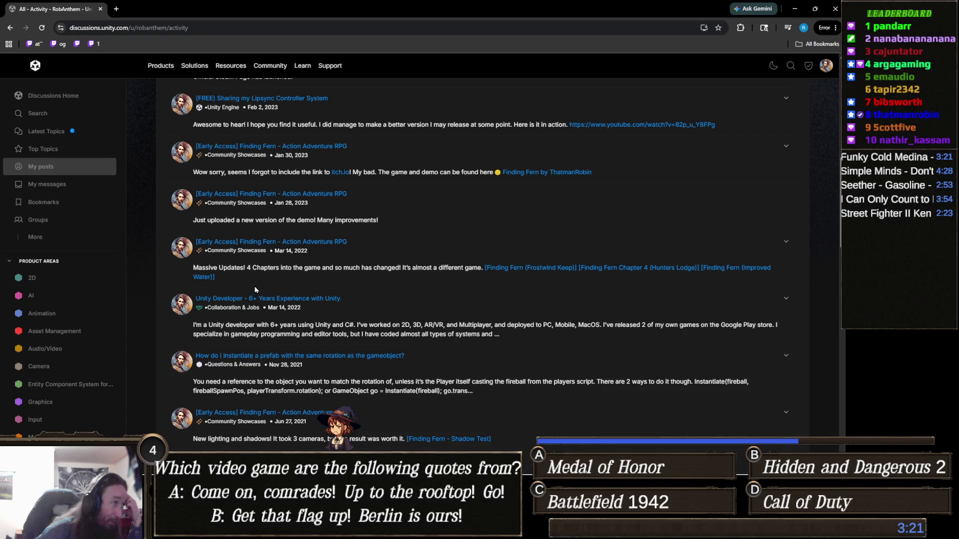
scroll(259, 307, down, 3)
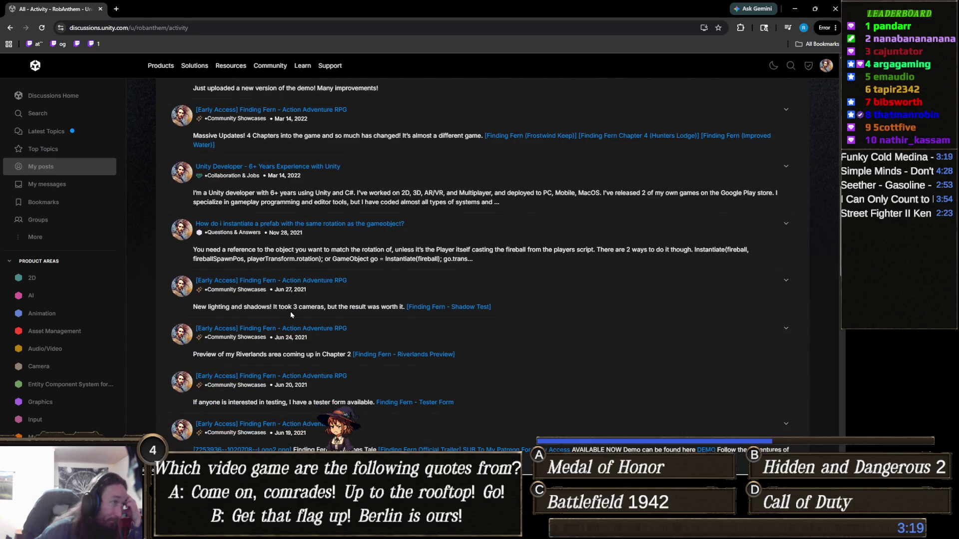
scroll(354, 295, down, 3)
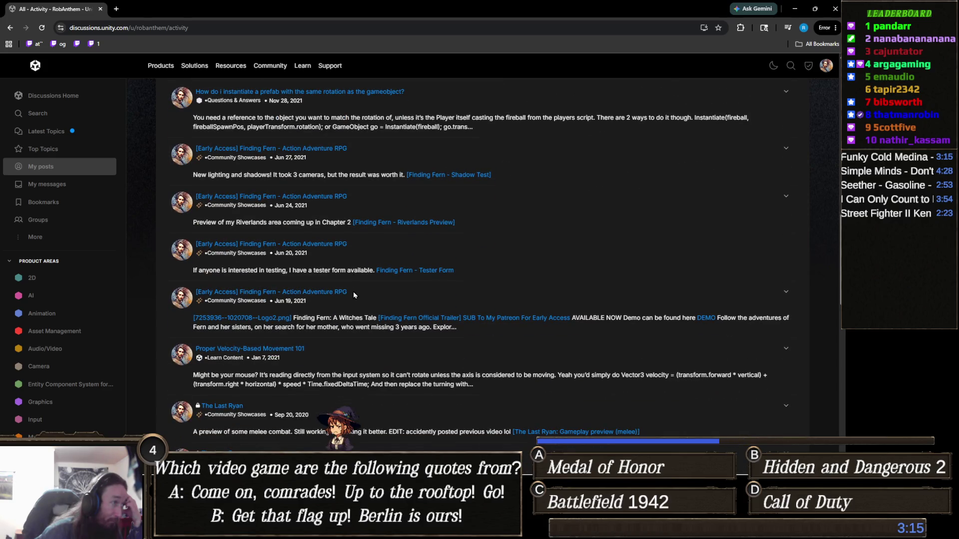
scroll(354, 295, down, 2)
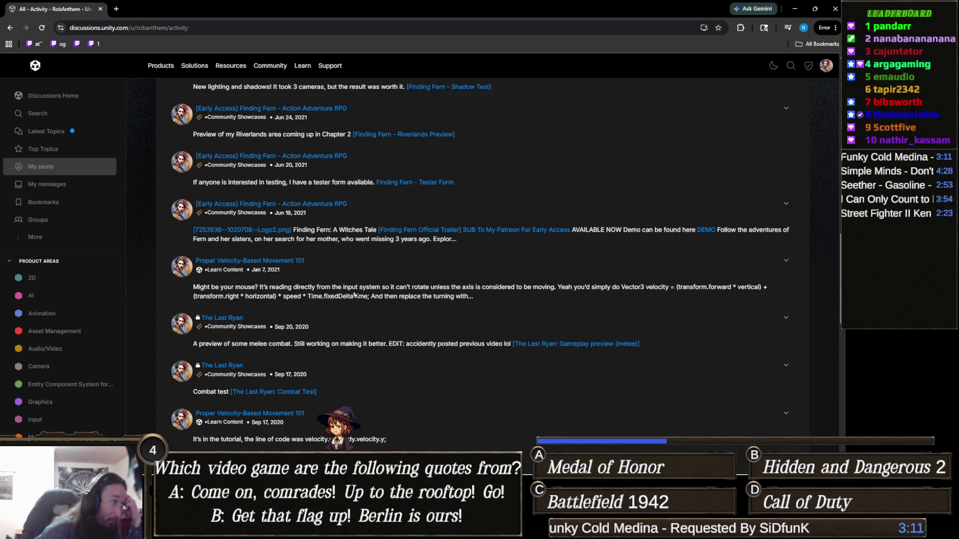
scroll(353, 289, down, 2)
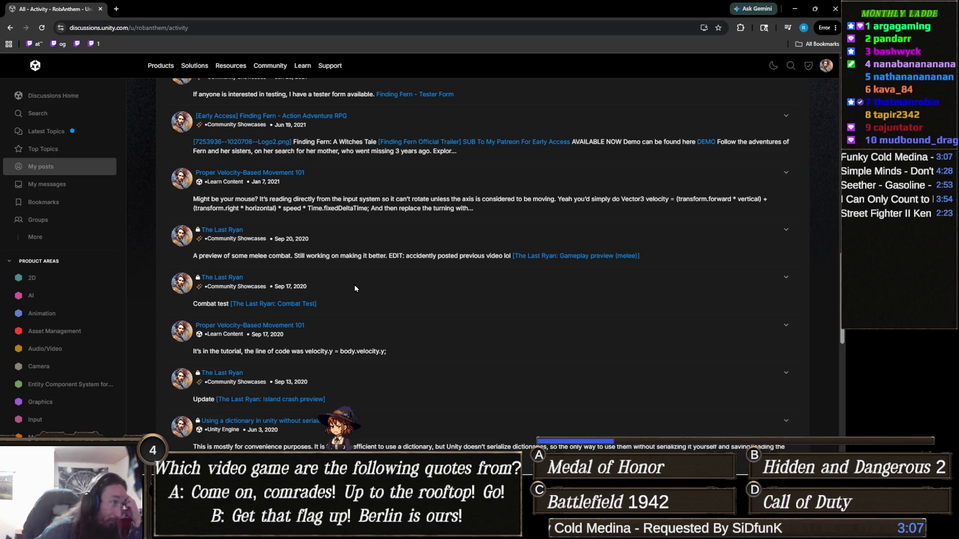
scroll(355, 289, down, 2)
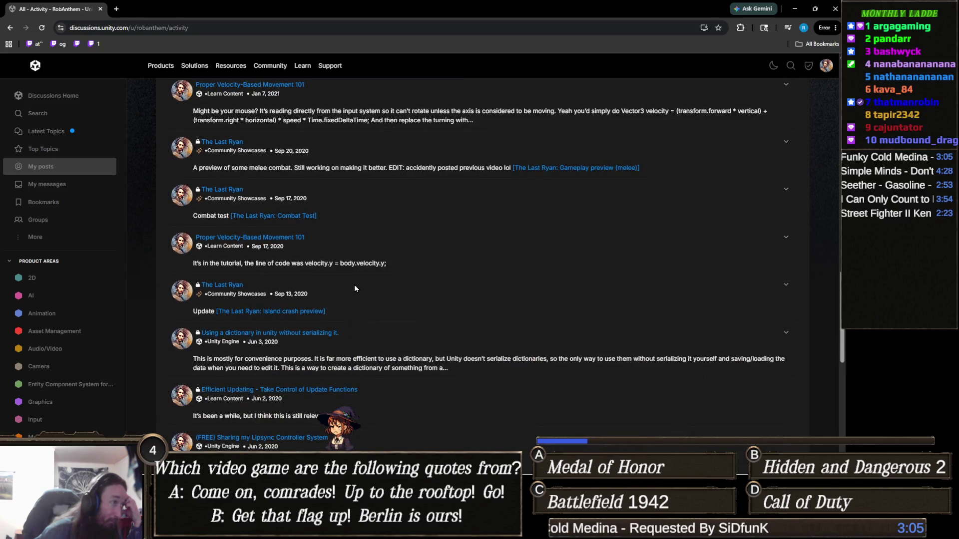
scroll(354, 289, down, 2)
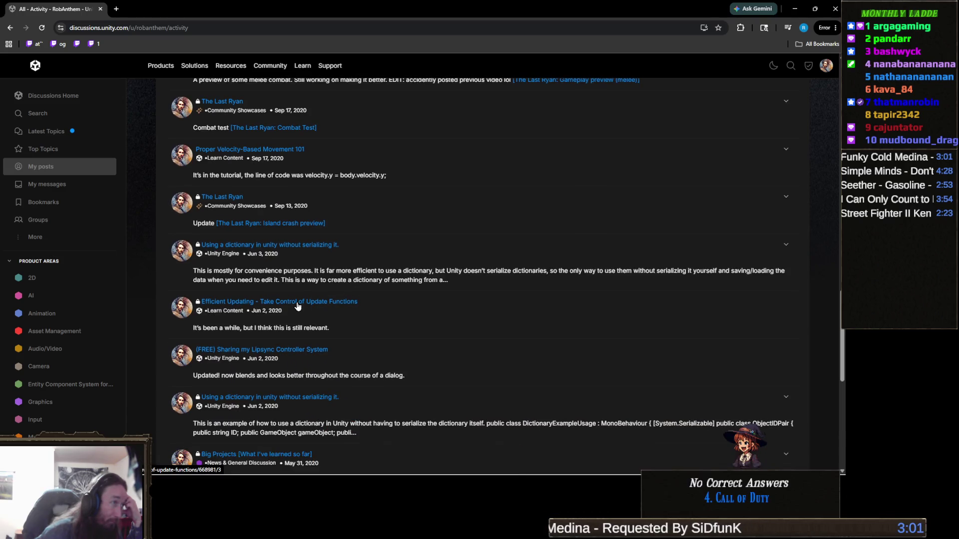
middle_click(297, 304)
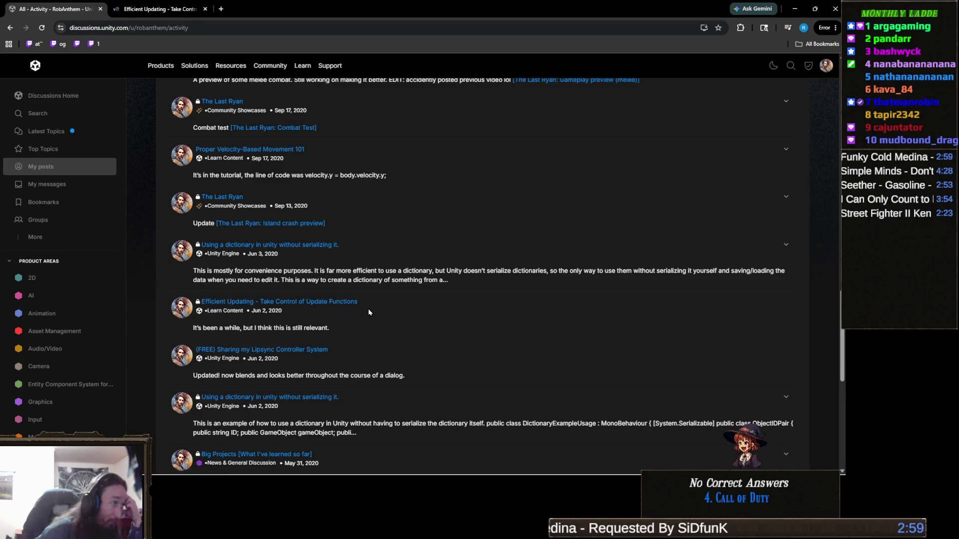
Step: Keep scrolling down through the older posts in the activity feed
scroll(369, 311, down, 2)
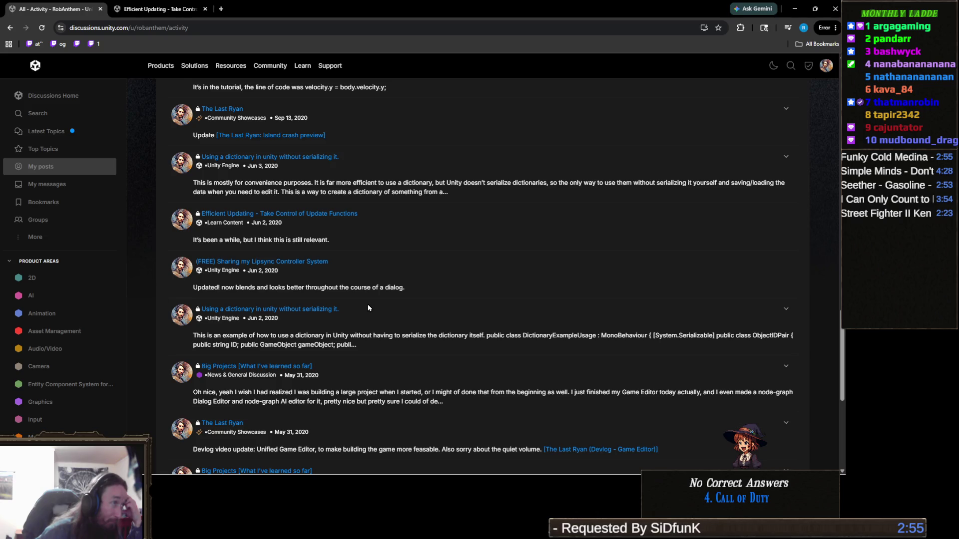
scroll(368, 307, down, 2)
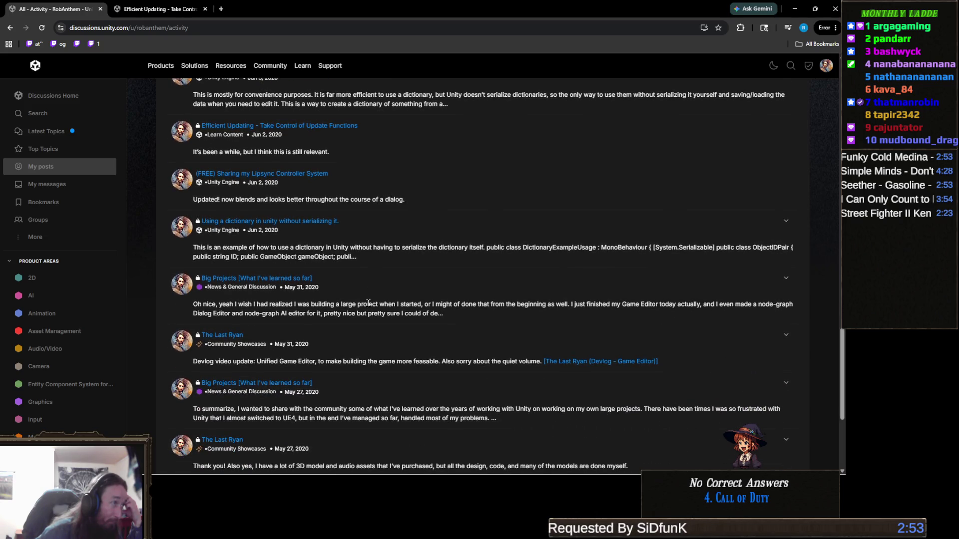
scroll(368, 304, down, 4)
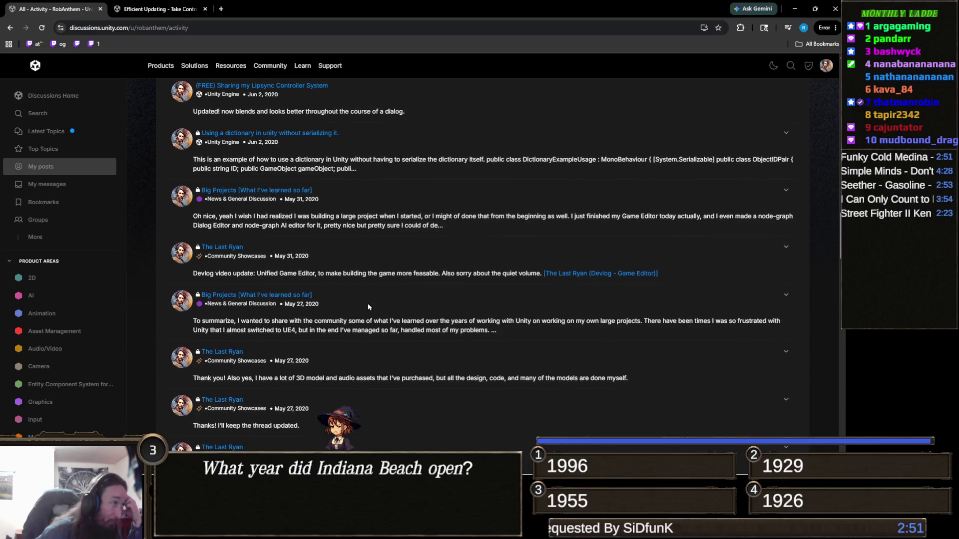
scroll(369, 306, down, 1)
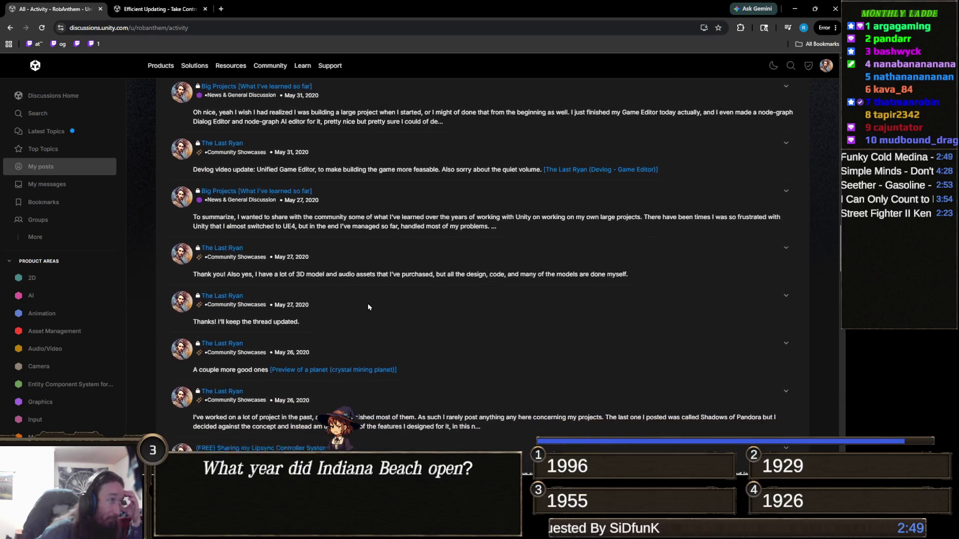
scroll(369, 306, down, 4)
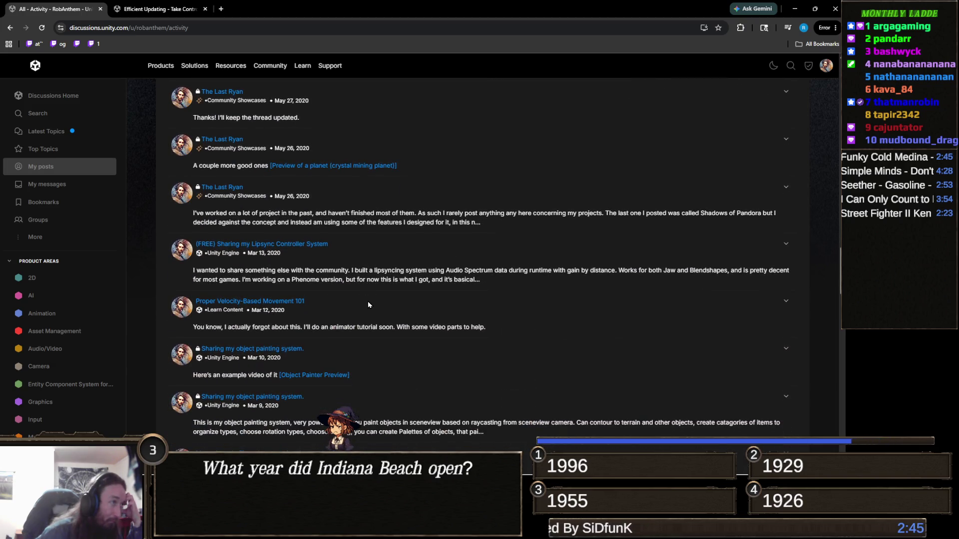
scroll(368, 304, down, 1)
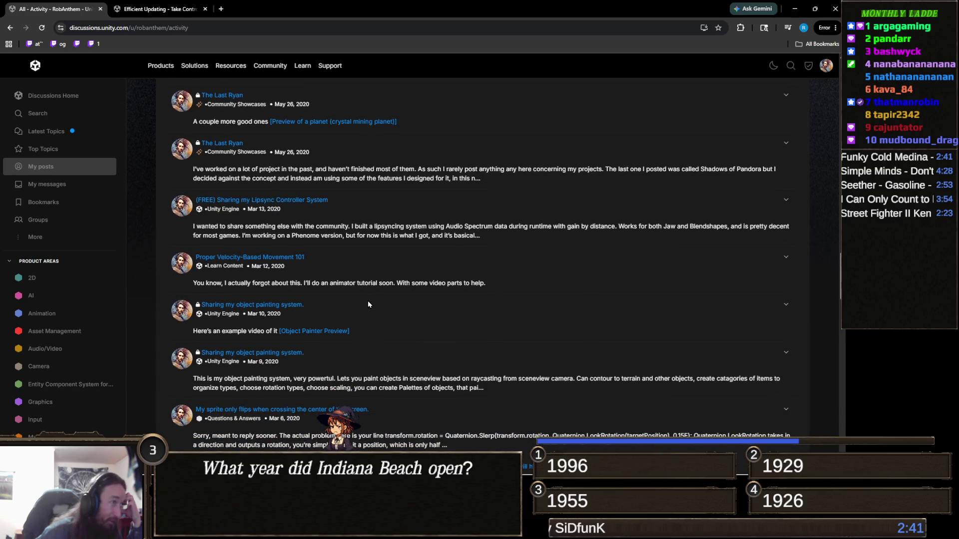
Step: Open the 'Sharing my object painting system' topic and scroll its code block up to line 1
click(247, 306)
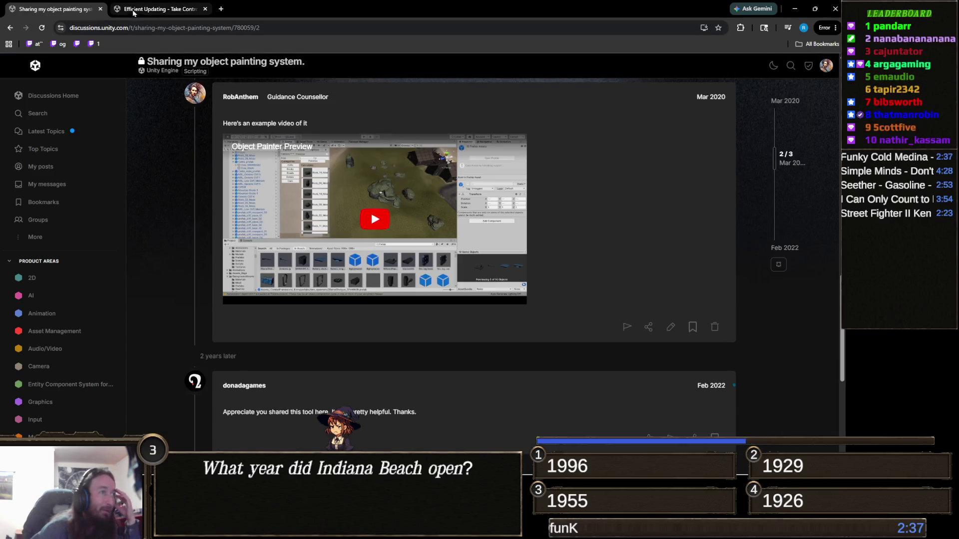
scroll(378, 322, up, 4)
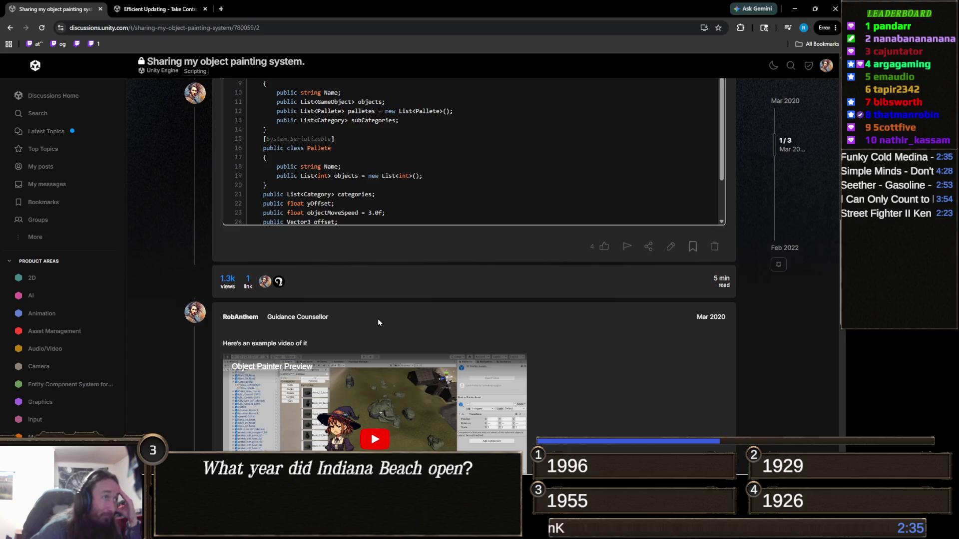
scroll(378, 322, up, 5)
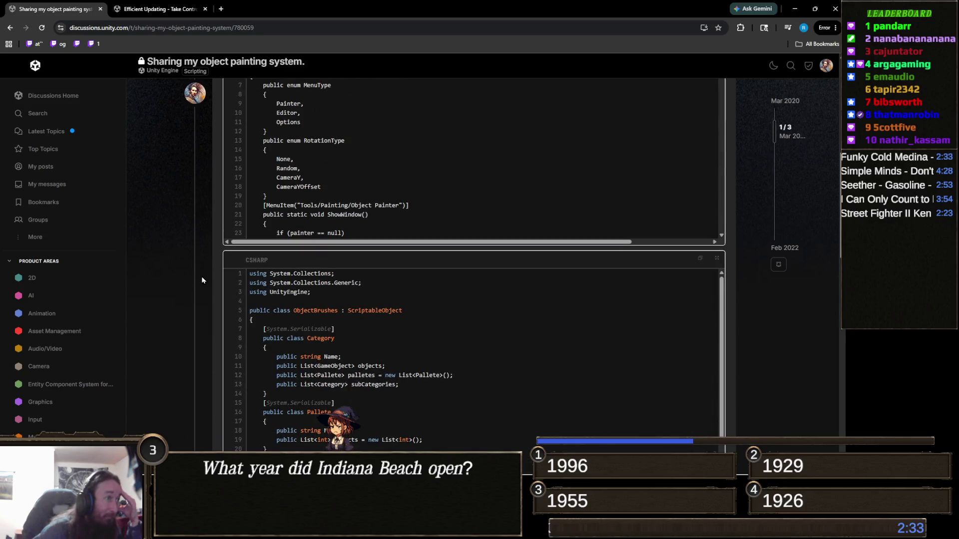
scroll(201, 280, up, 6)
scroll(238, 269, down, 8)
scroll(237, 269, down, 20)
scroll(364, 290, down, 20)
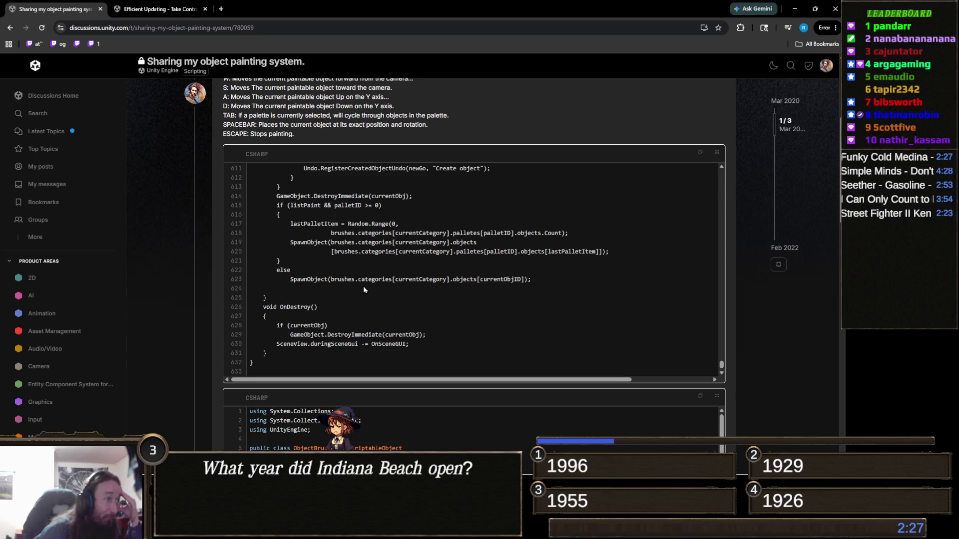
scroll(300, 334, down, 10)
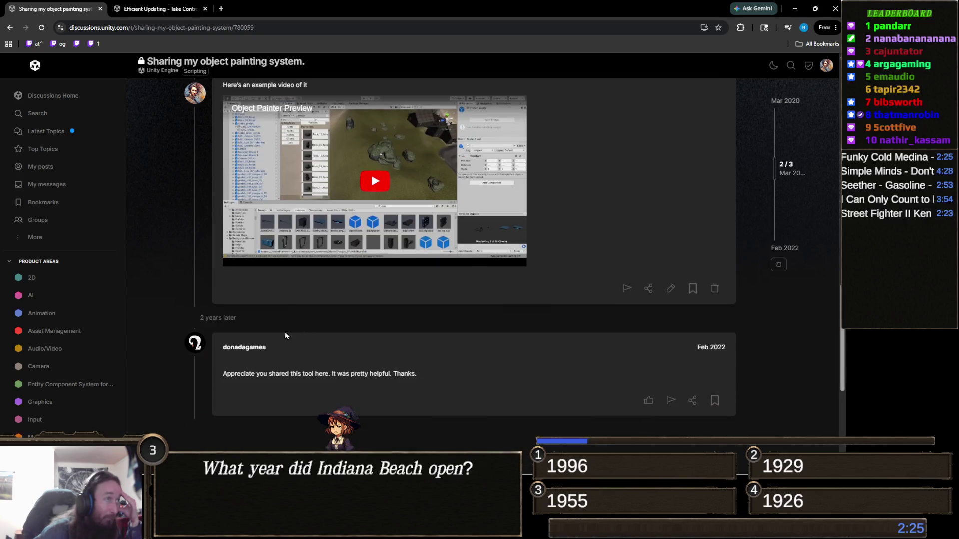
scroll(285, 335, down, 9)
scroll(286, 330, up, 4)
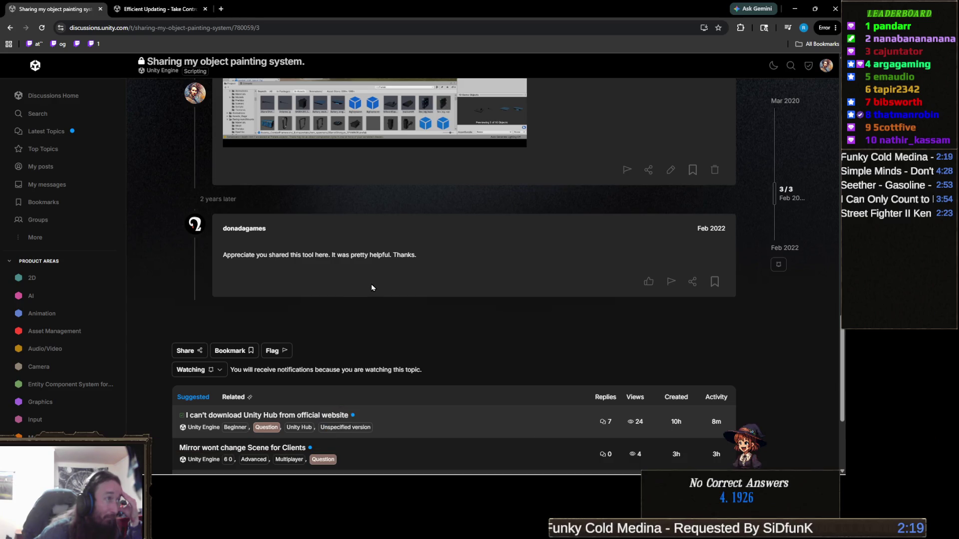
scroll(372, 295, up, 8)
scroll(376, 305, up, 3)
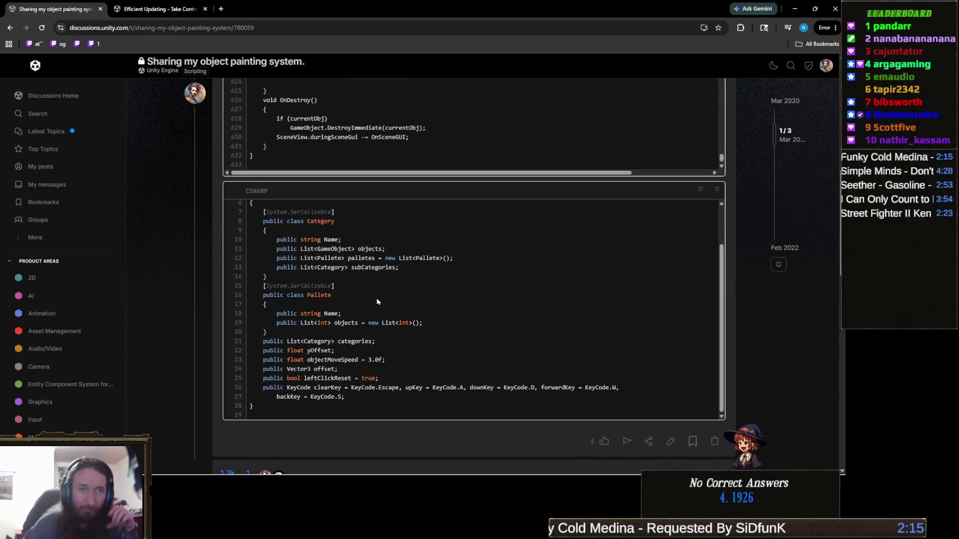
scroll(426, 316, up, 5)
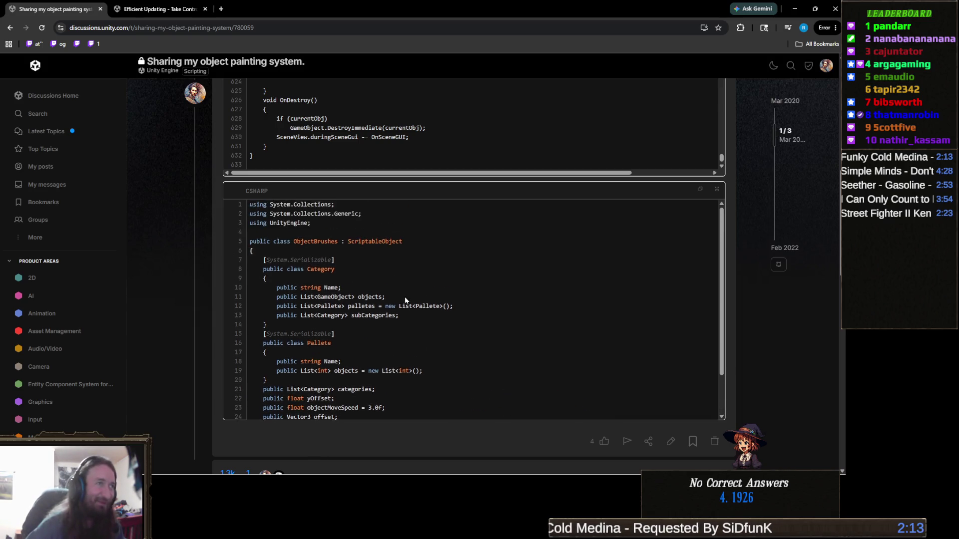
scroll(440, 286, up, 20)
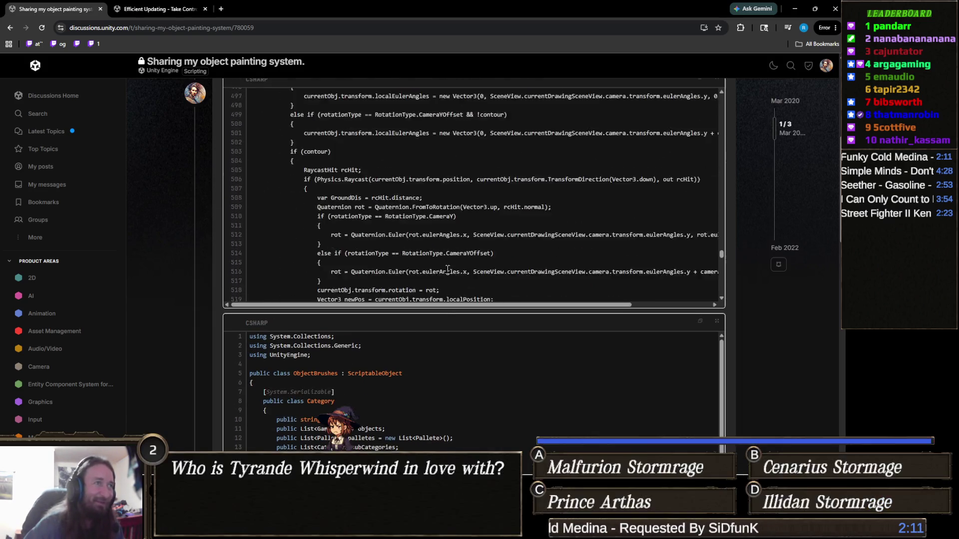
scroll(447, 270, up, 20)
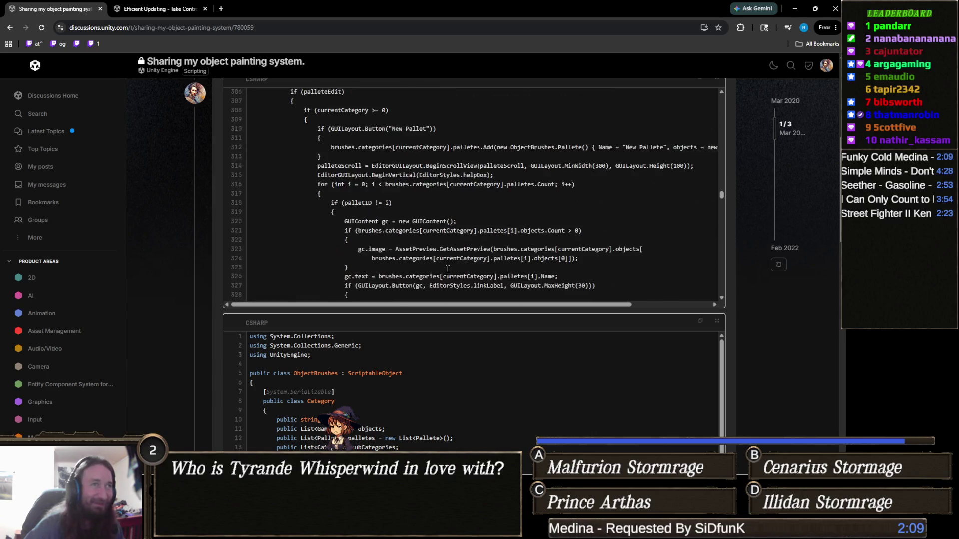
scroll(447, 271, up, 20)
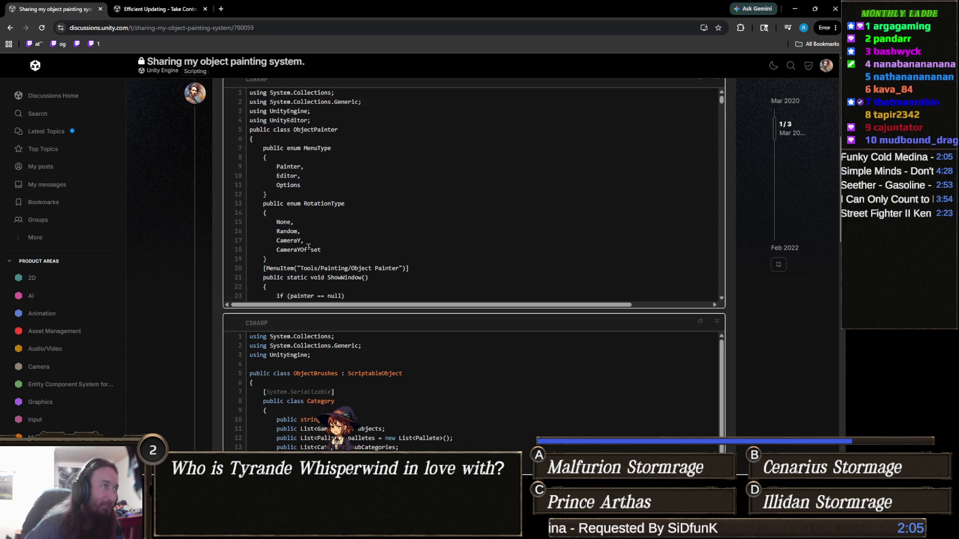
scroll(346, 246, up, 1)
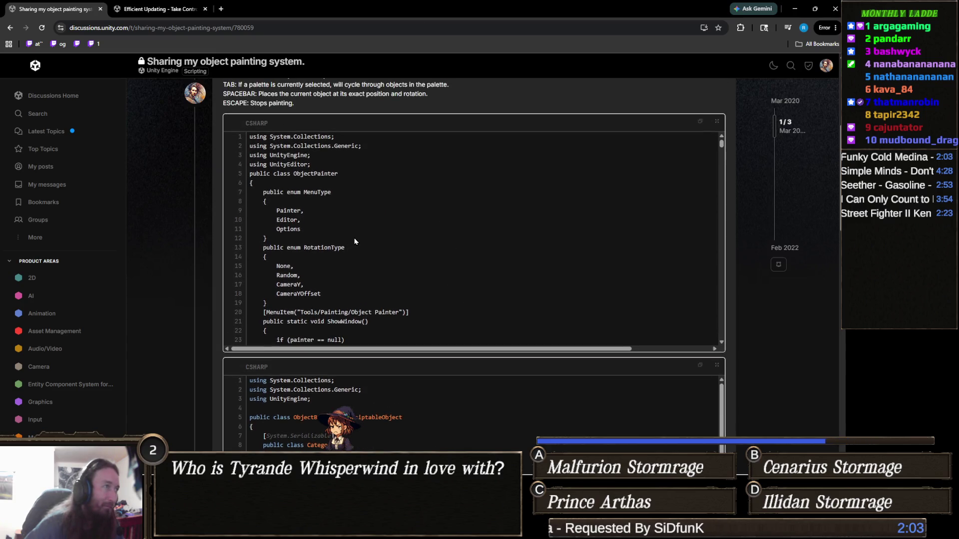
Step: Select the ObjectPainter class name on line 5 of the script
double_click(320, 174)
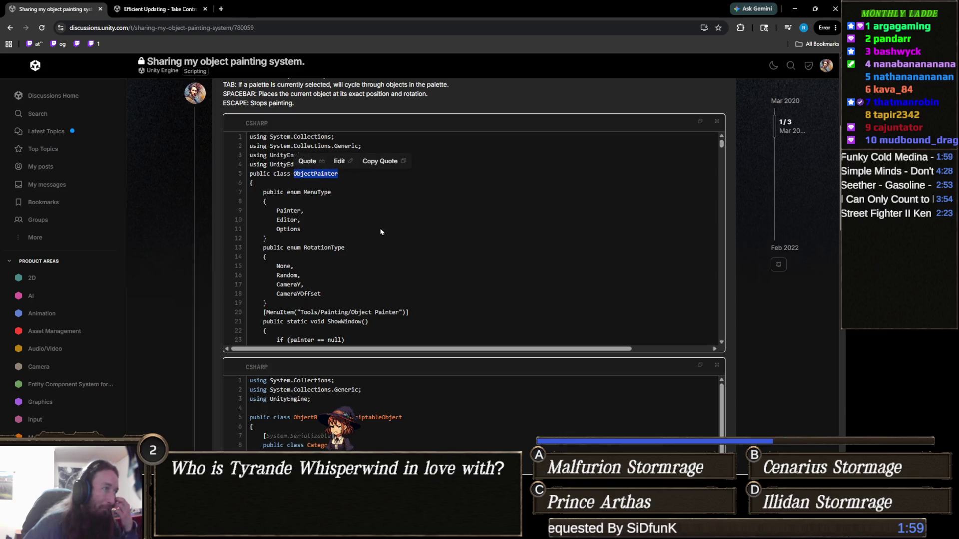
scroll(374, 229, down, 1)
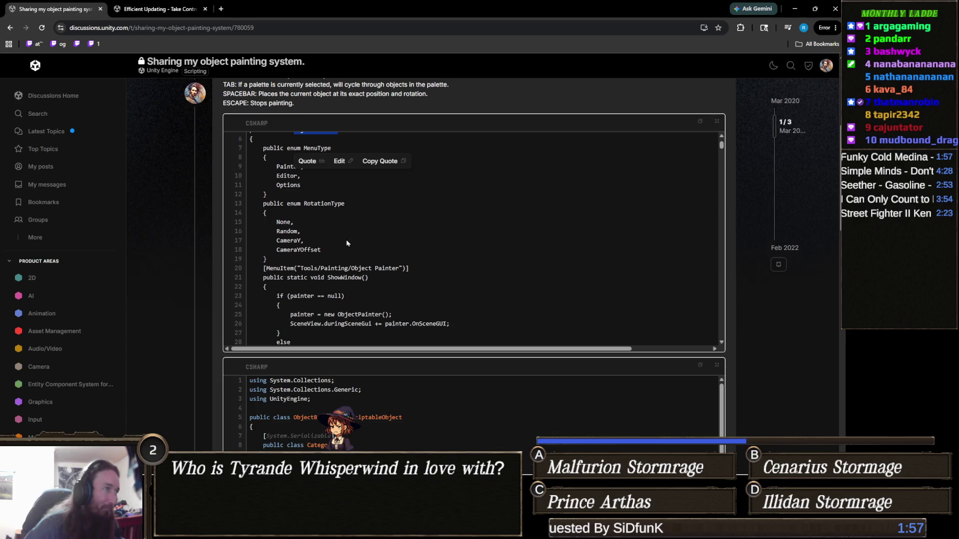
scroll(349, 231, up, 1)
click(338, 246)
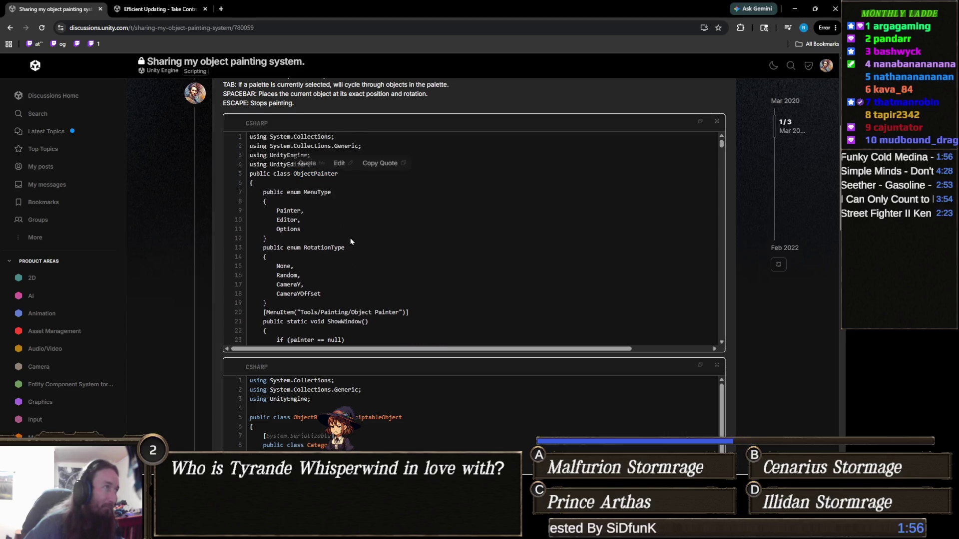
double_click(320, 174)
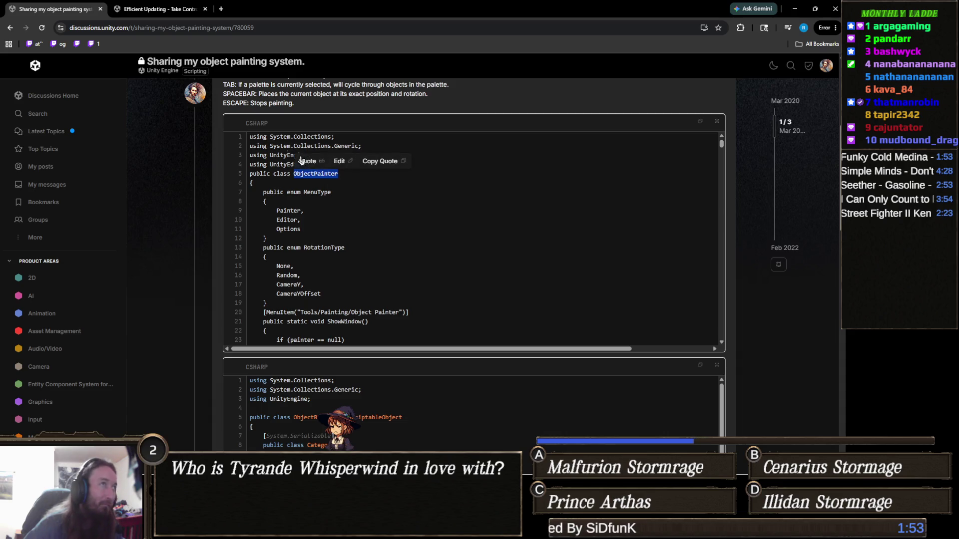
click(181, 9)
Step: Scroll through the Efficient Updating topic and show the links it references
scroll(320, 284, up, 10)
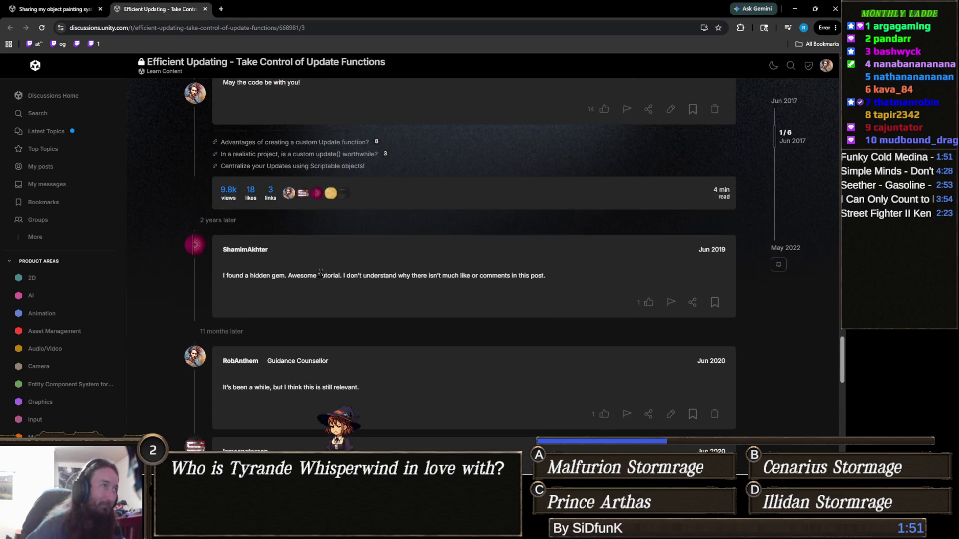
scroll(322, 273, up, 10)
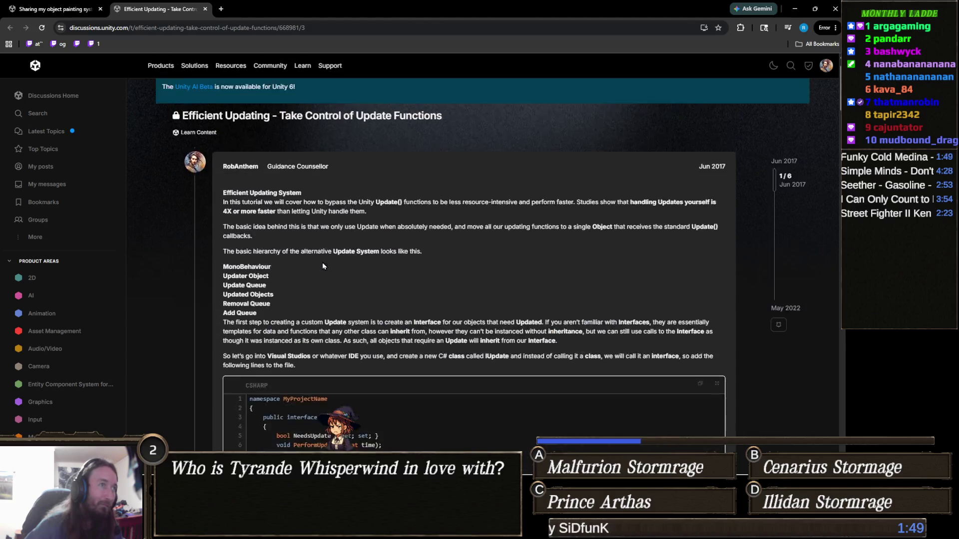
scroll(250, 230, down, 10)
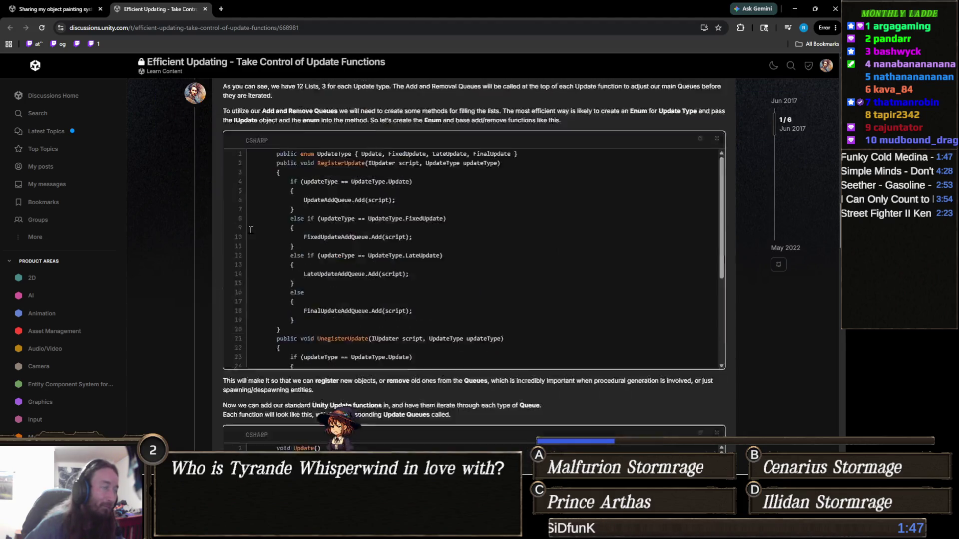
scroll(251, 229, down, 5)
scroll(251, 233, down, 10)
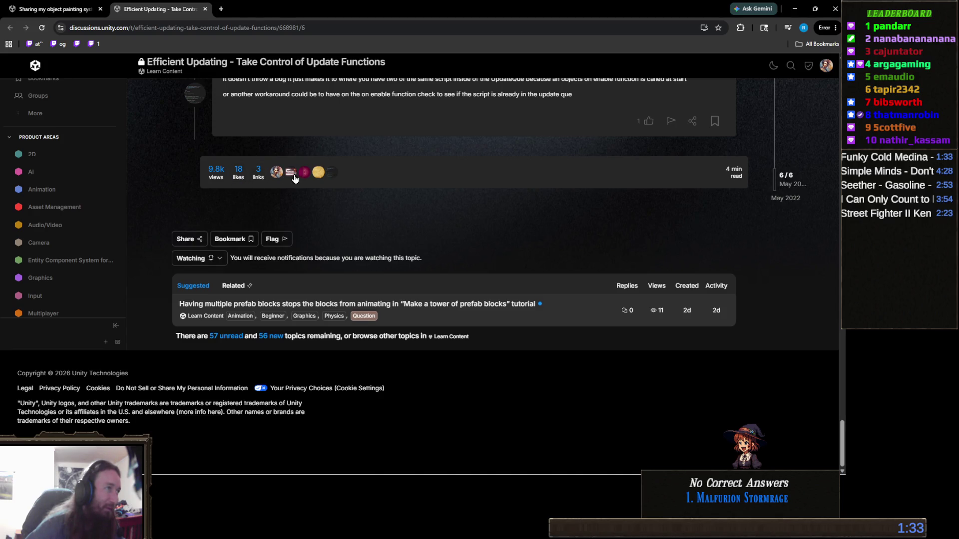
click(258, 175)
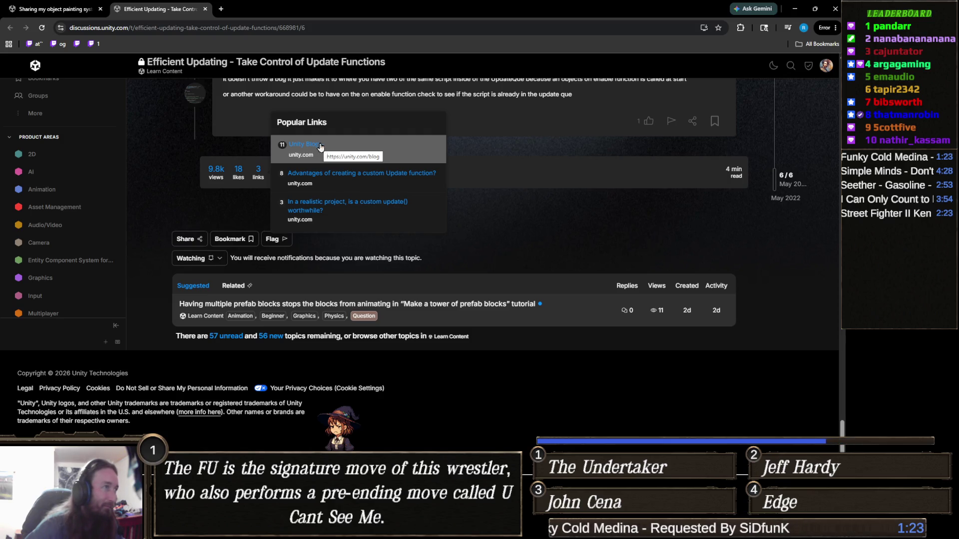
Step: Close the Efficient Updating tab, leaving the object painting thread
click(203, 11)
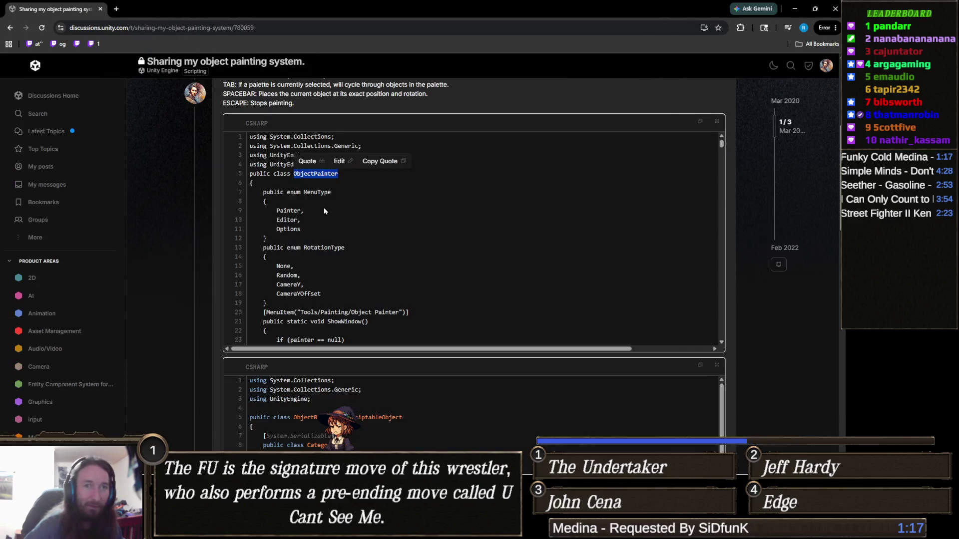
mouse_move(391, 529)
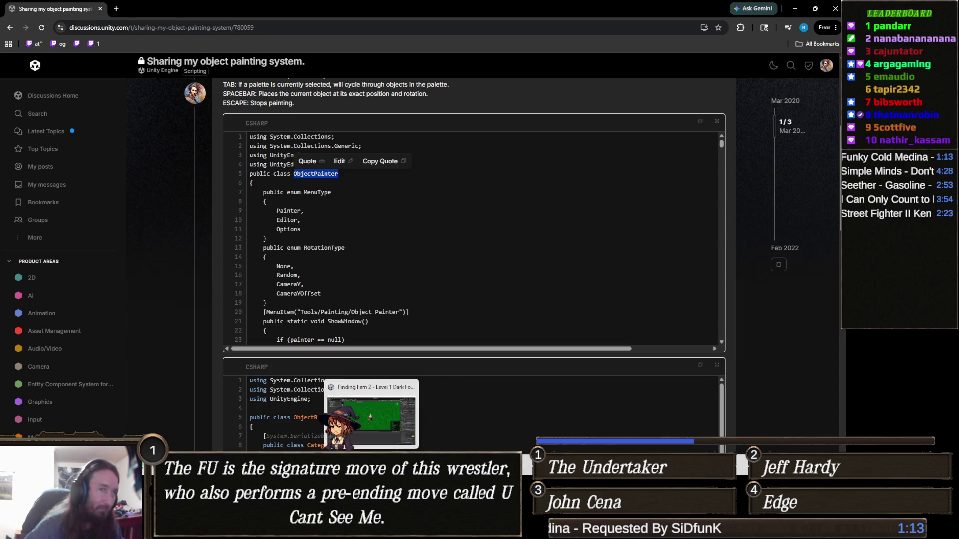
click(359, 400)
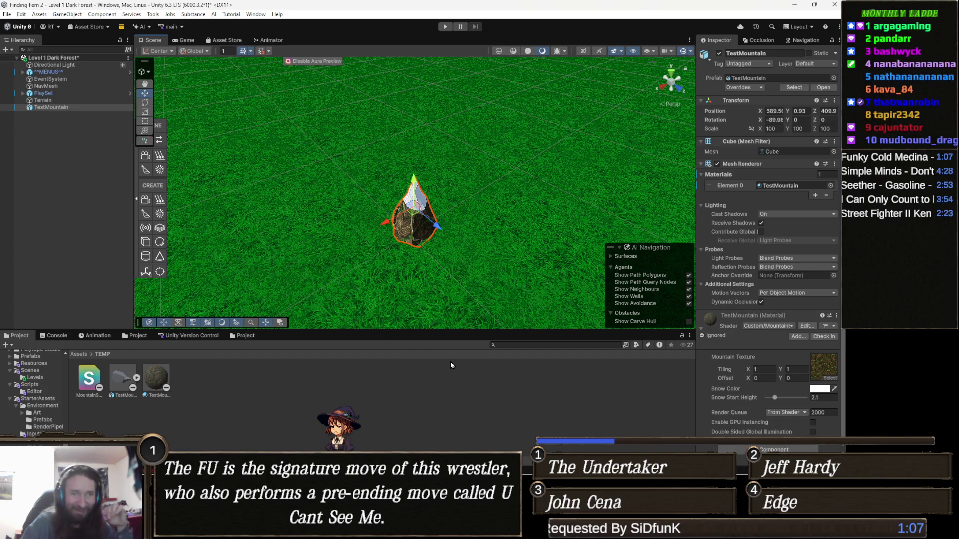
Step: Show the top-level Assets folder in the Project browser, with Free_Rocks among its folders
click(78, 354)
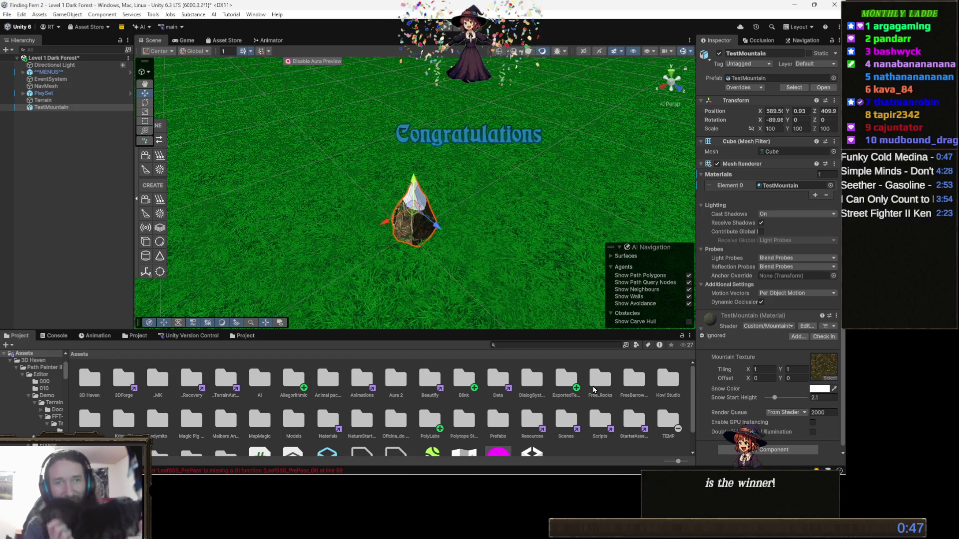
right_click(594, 390)
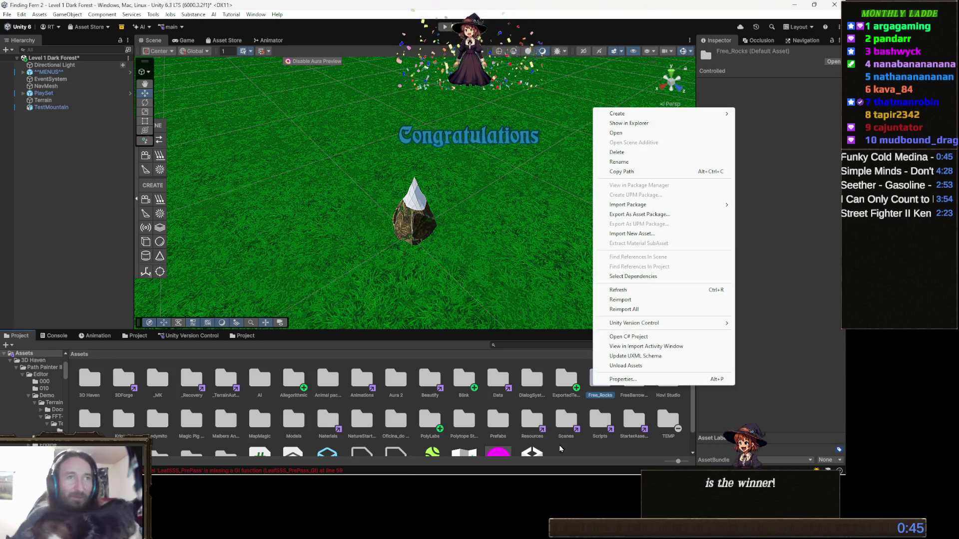
click(810, 418)
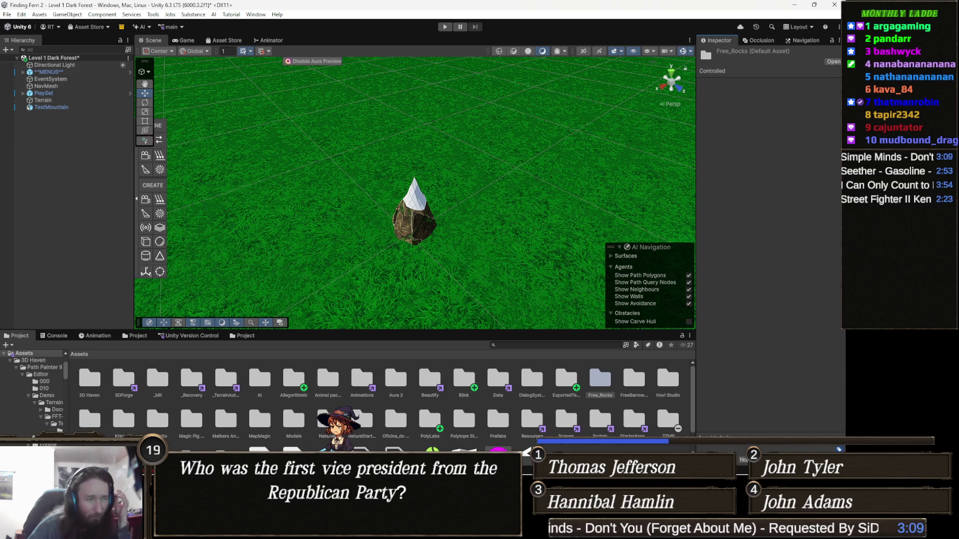
Step: Create a MonoBehaviour script named ObjectPainter in Assets/Scripts/Editor
click(602, 430)
double_click(602, 430)
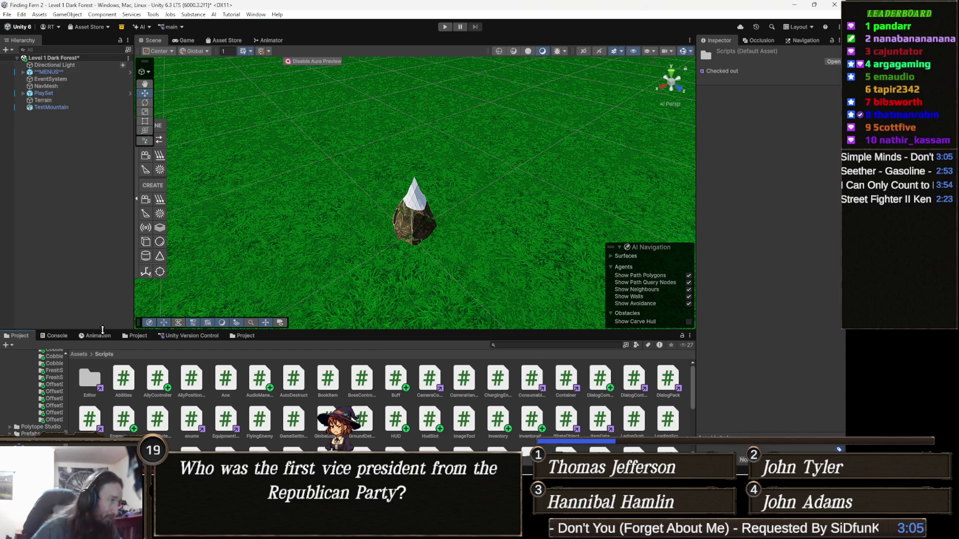
double_click(95, 385)
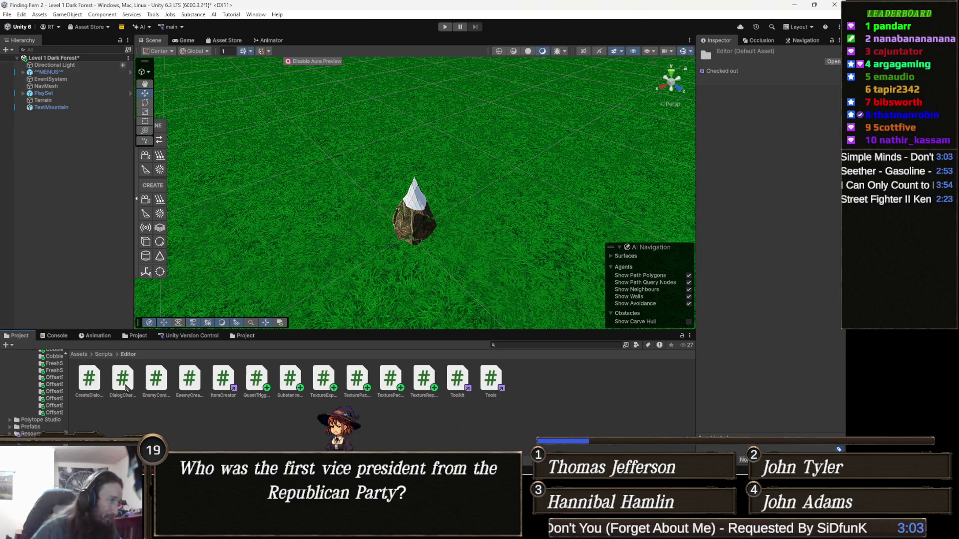
right_click(282, 435)
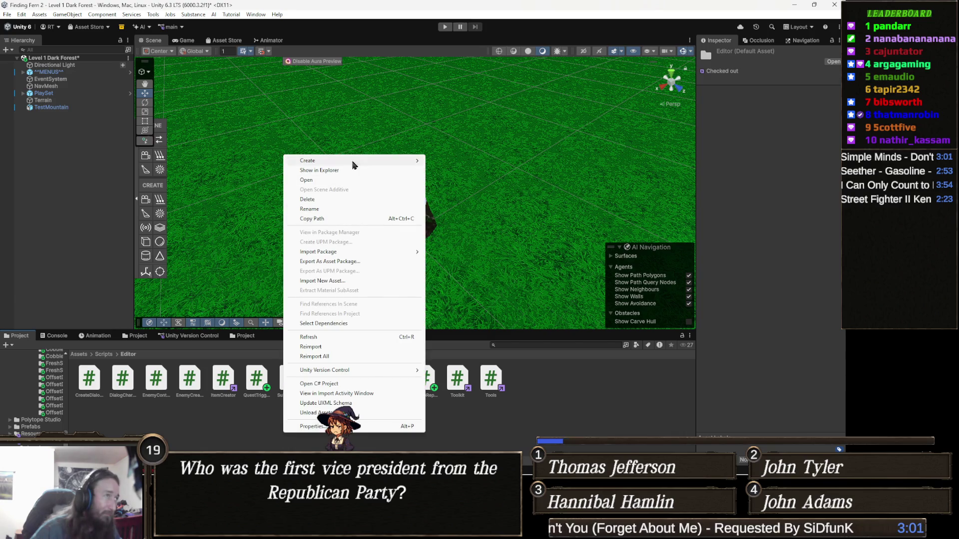
mouse_move(354, 163)
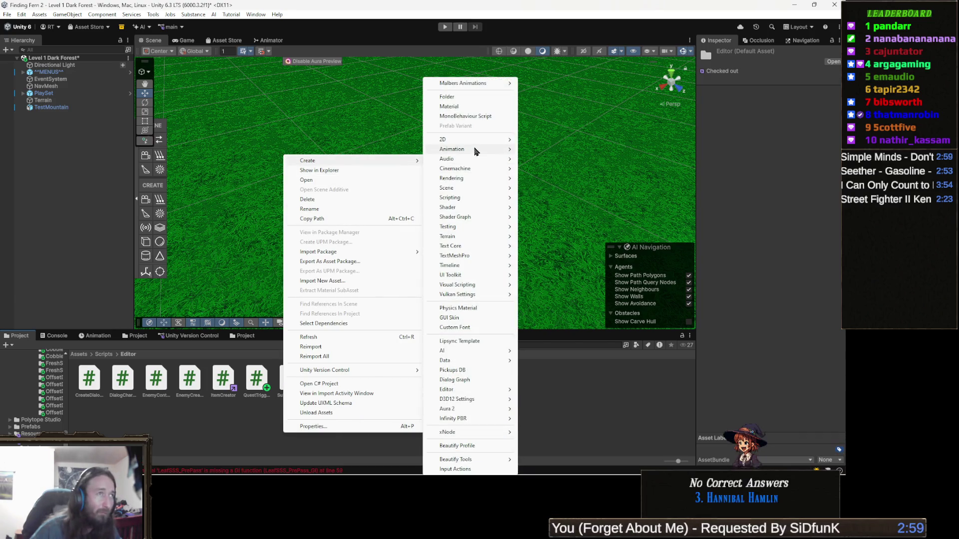
click(482, 116)
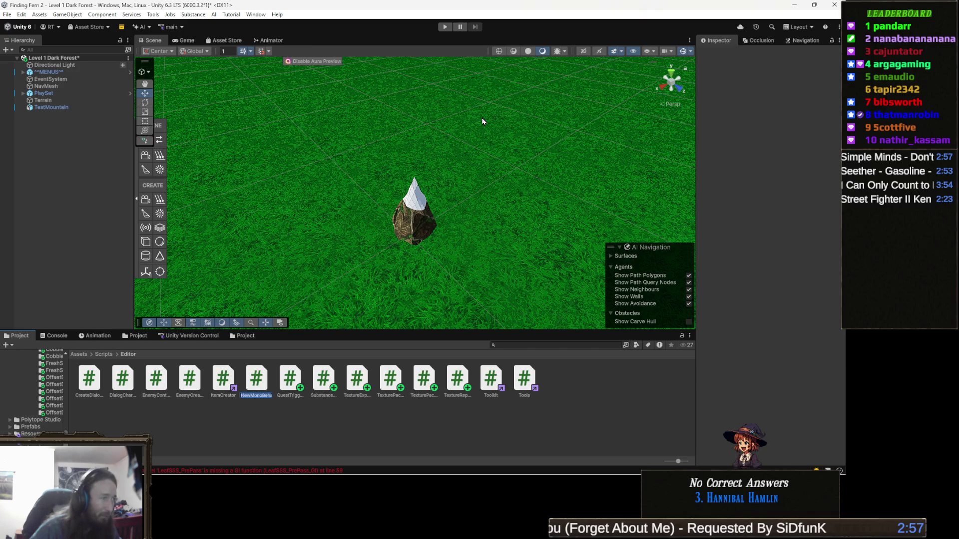
text(ObjectPainter)
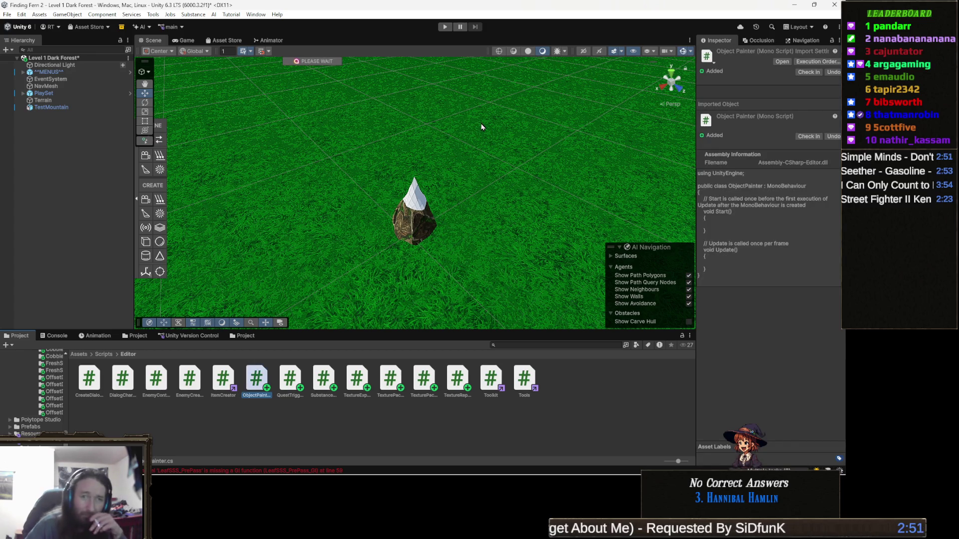
key(alt+Tab)
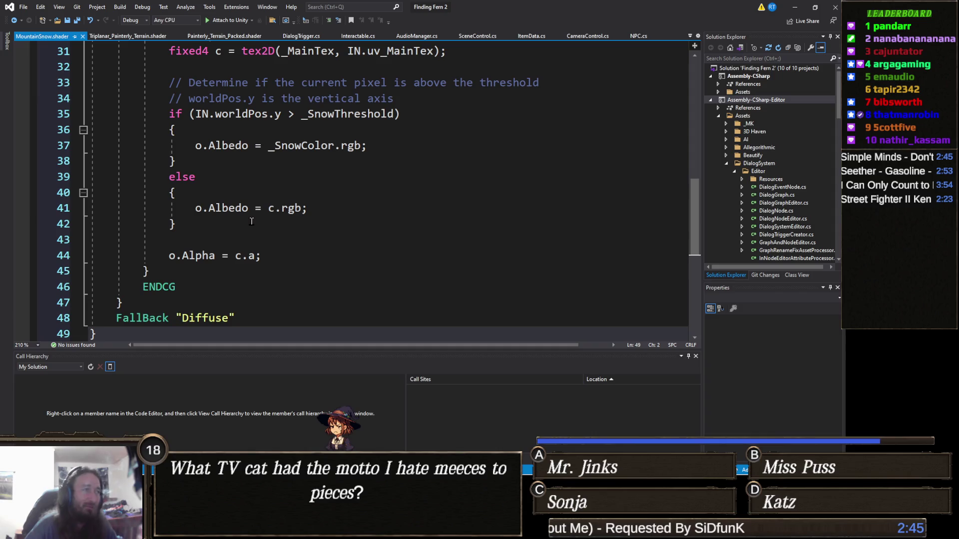
Step: Let Unity compile the scripts, then open ObjectPainter.cs in Visual Studio
key(alt+Tab)
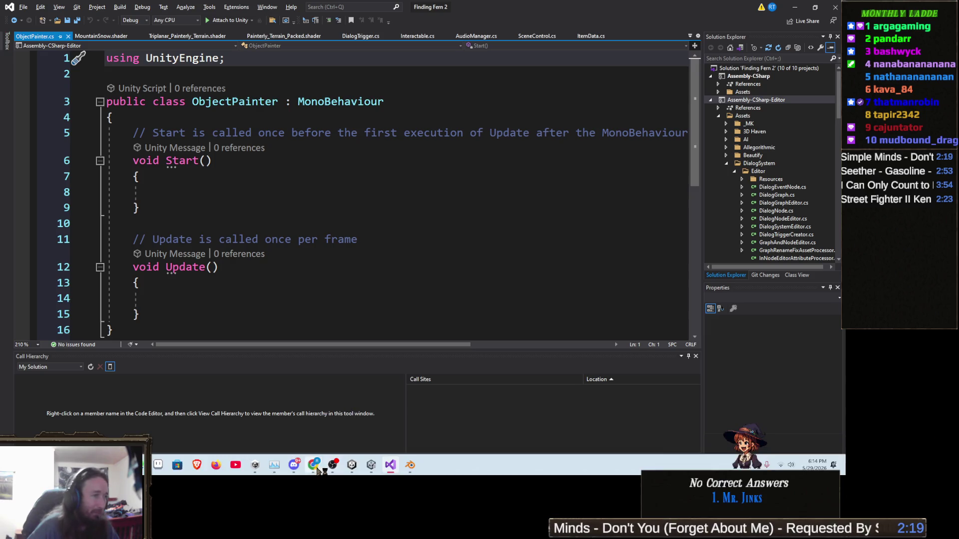
mouse_move(314, 466)
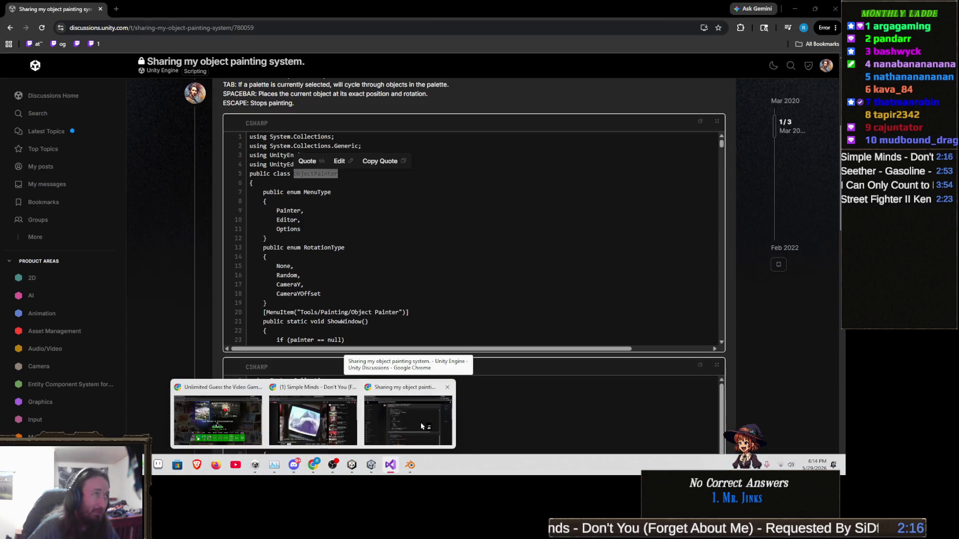
Step: Copy the entire ObjectPainter code block from the object painting forum post
click(408, 419)
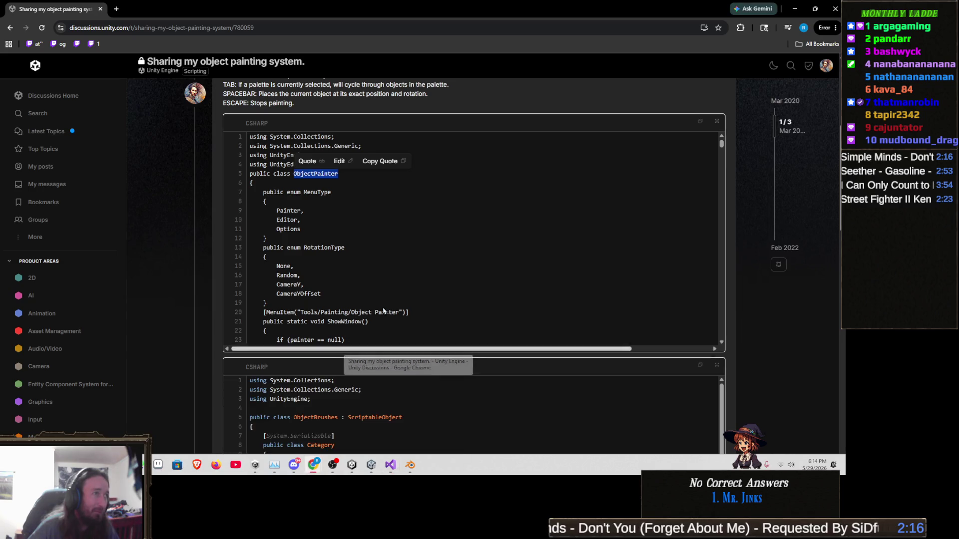
click(356, 250)
double_click(311, 173)
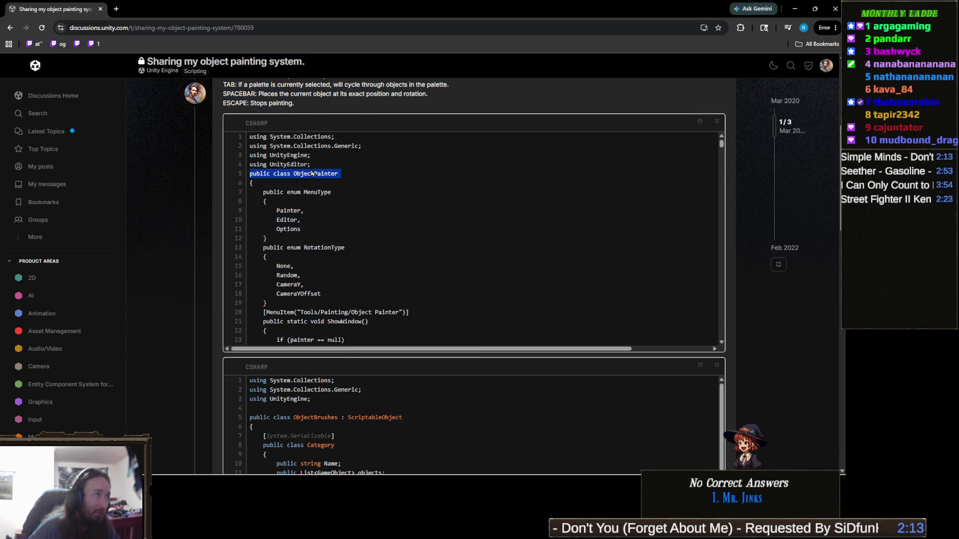
double_click(262, 137)
drag(262, 137, 338, 137)
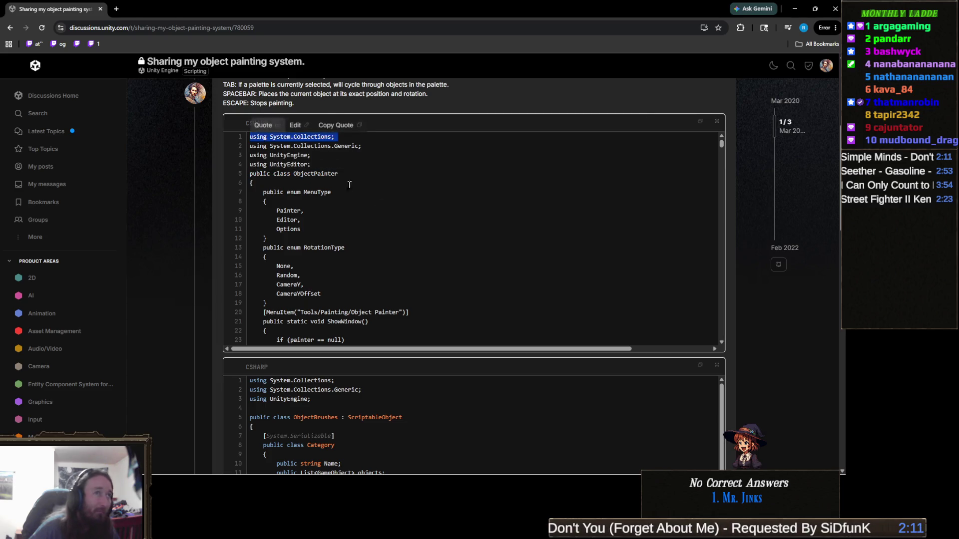
scroll(350, 150, up, 2)
click(700, 209)
click(522, 278)
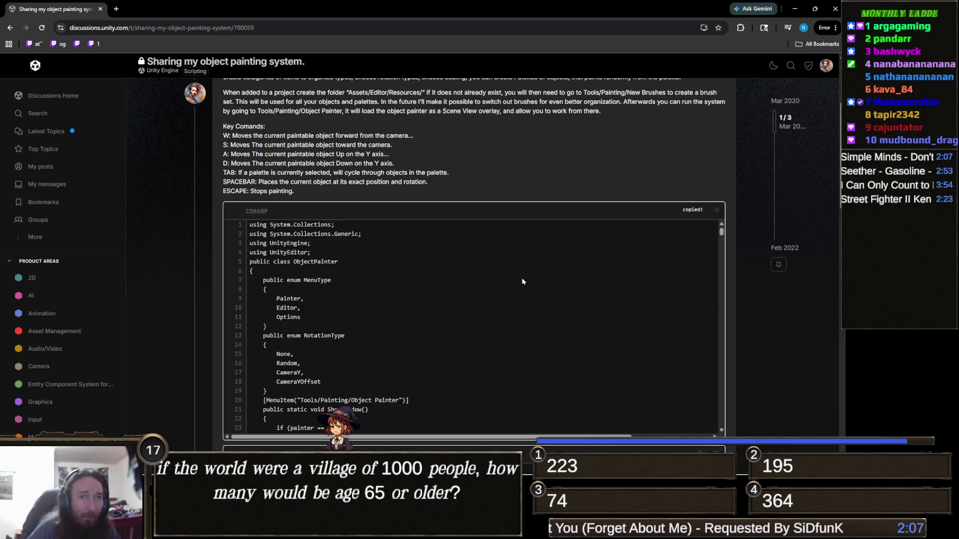
key(alt+Tab)
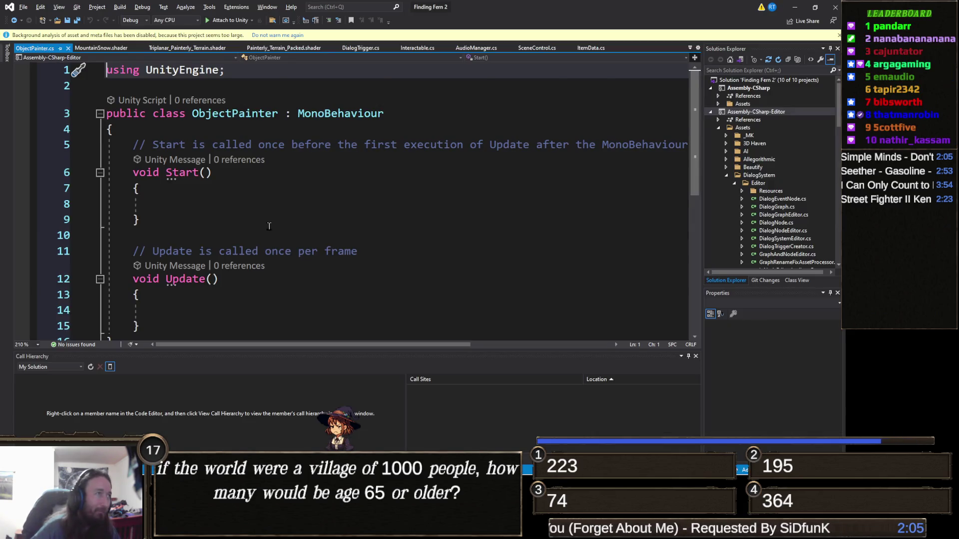
Step: Paste the forum code over all of ObjectPainter.cs and save it
key(ctrl+a)
key(ctrl+v)
scroll(280, 235, up, 20)
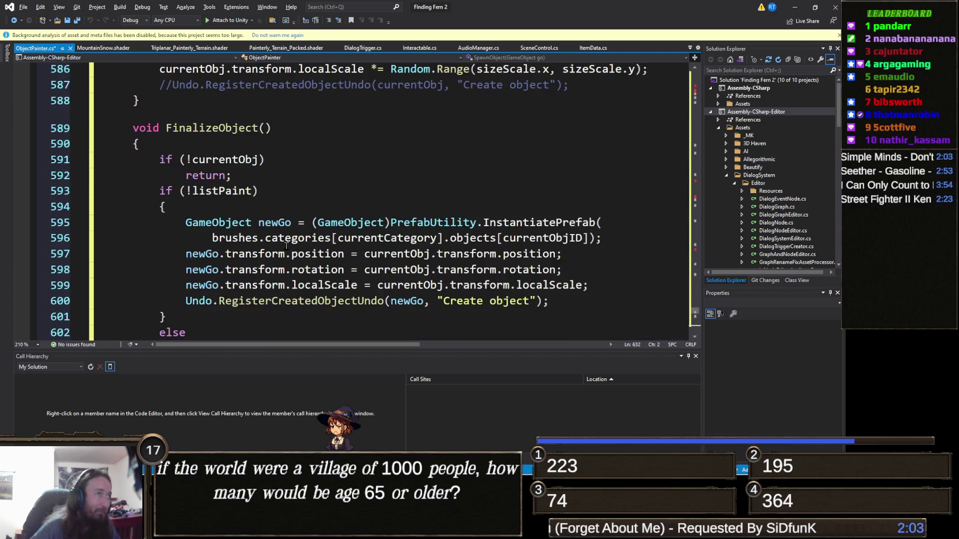
scroll(287, 246, down, 20)
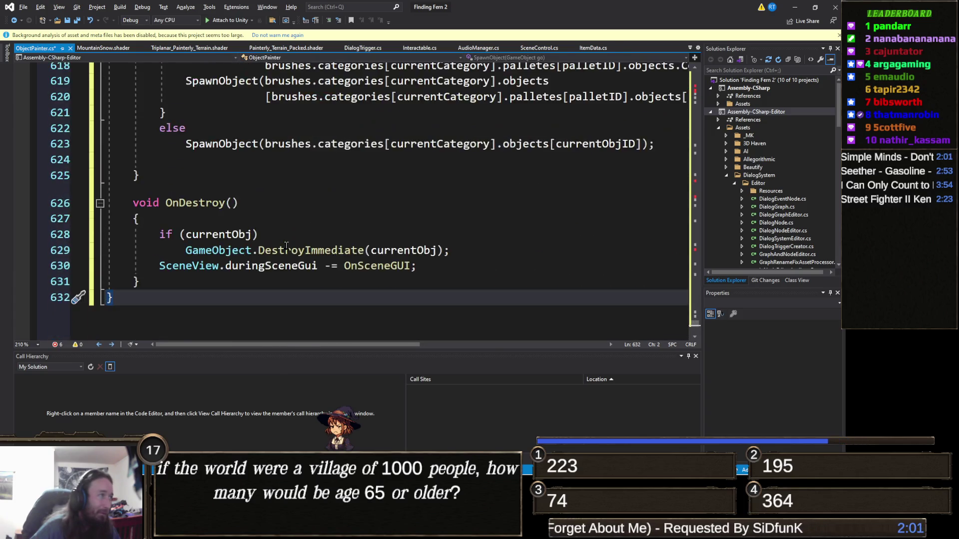
scroll(286, 245, up, 6)
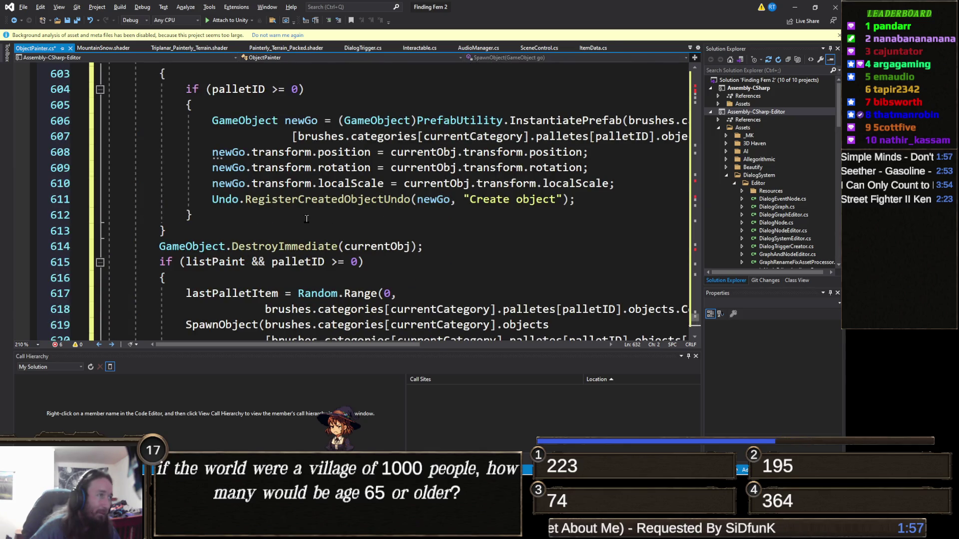
scroll(307, 219, up, 20)
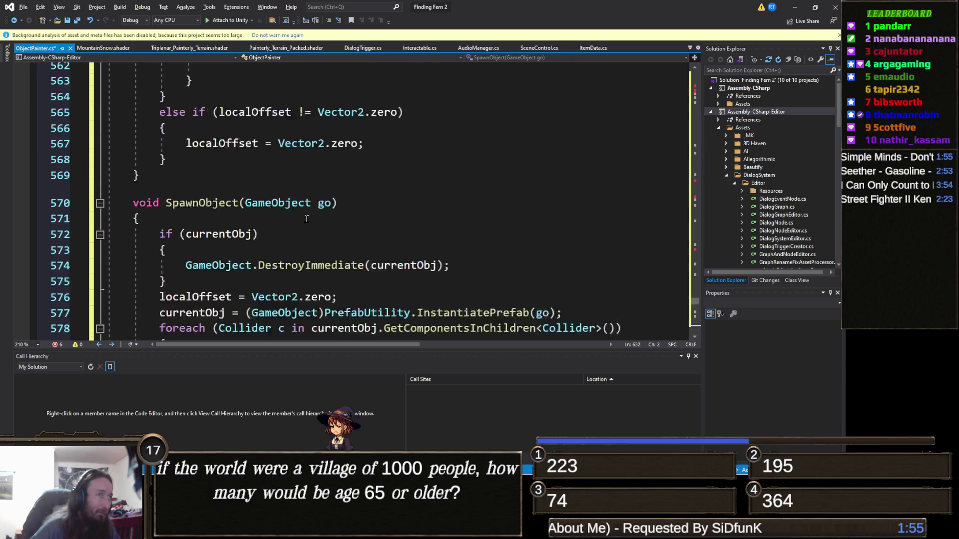
scroll(306, 219, up, 20)
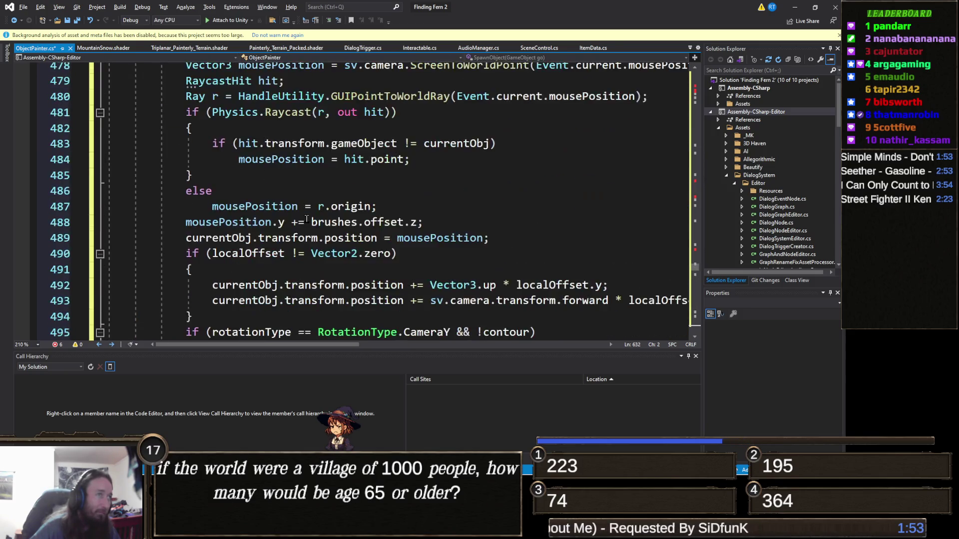
scroll(307, 219, up, 20)
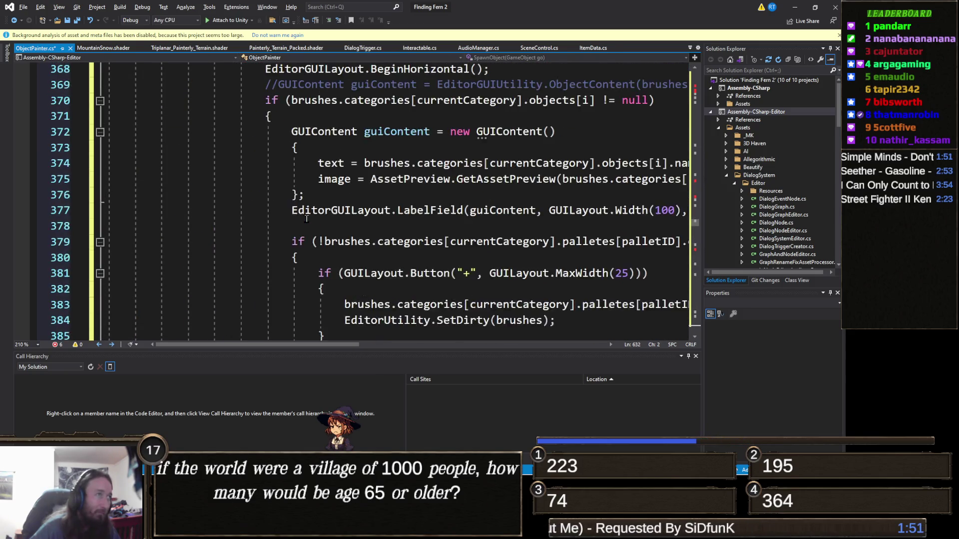
scroll(306, 218, up, 10)
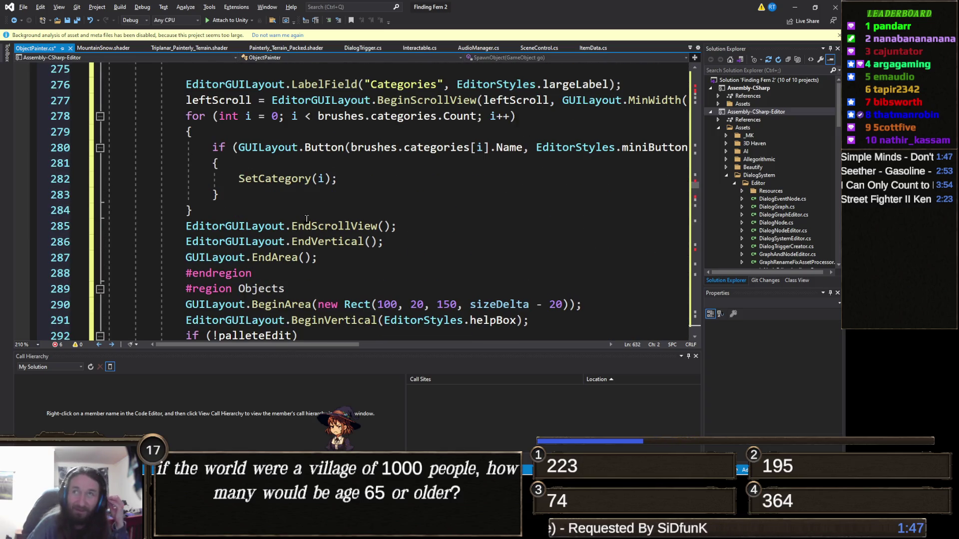
scroll(307, 219, up, 3)
scroll(306, 219, up, 3)
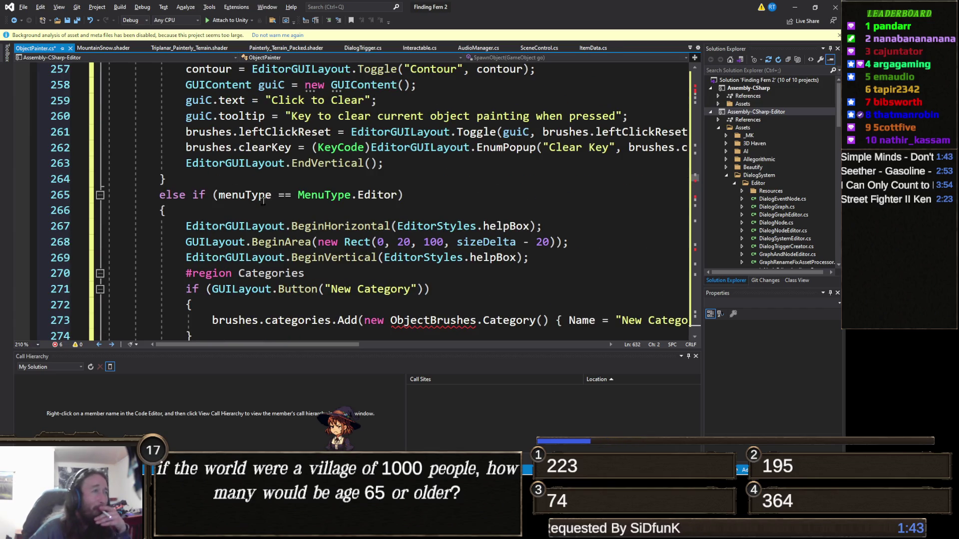
scroll(241, 208, up, 1)
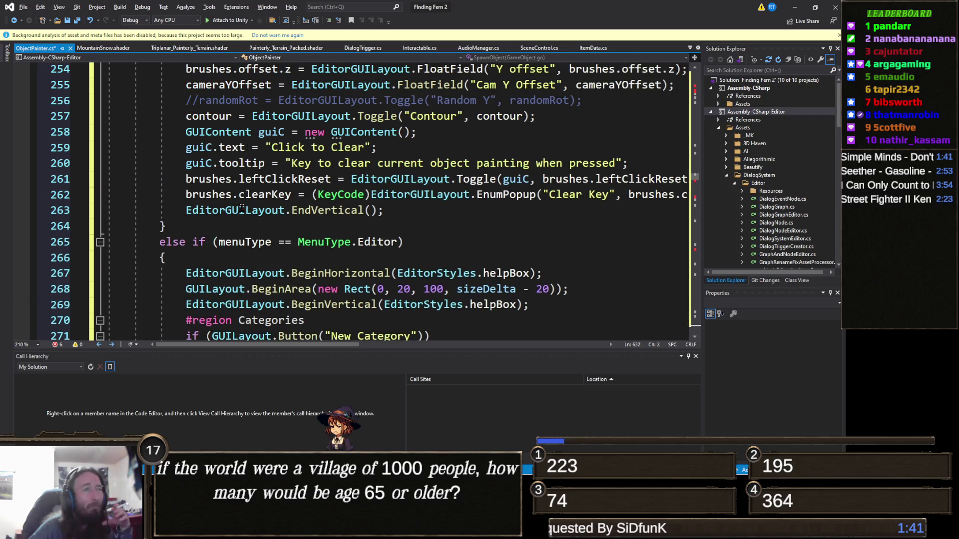
scroll(242, 207, up, 10)
scroll(242, 207, up, 20)
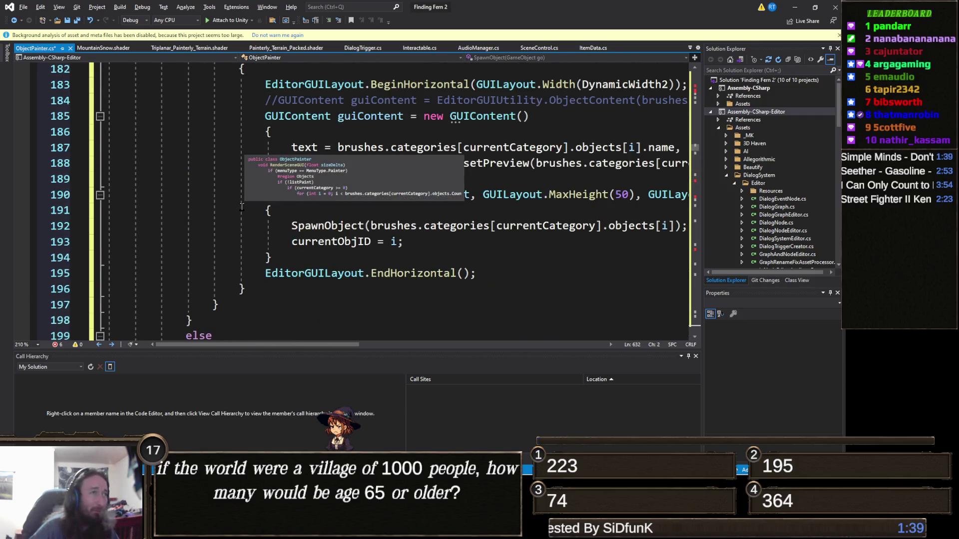
scroll(242, 207, up, 17)
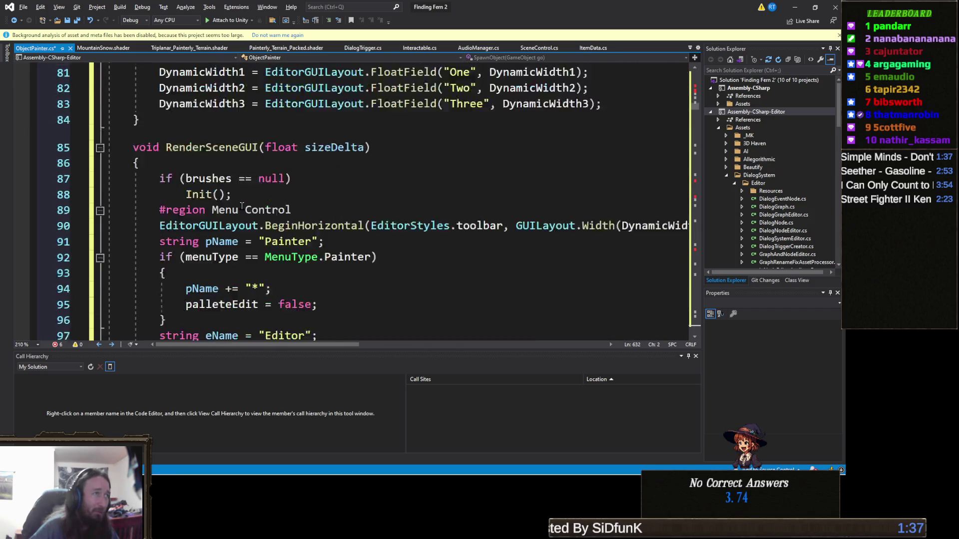
scroll(242, 206, up, 20)
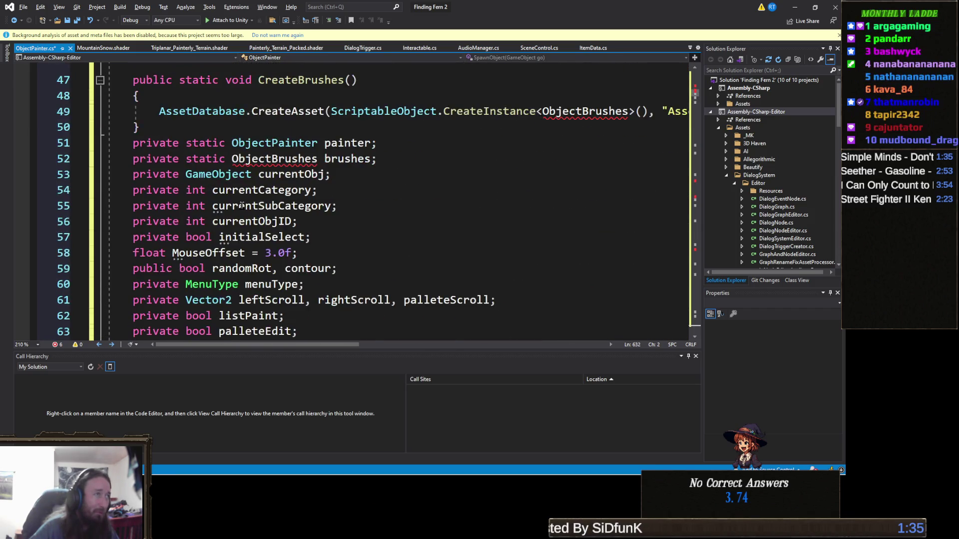
scroll(242, 205, up, 2)
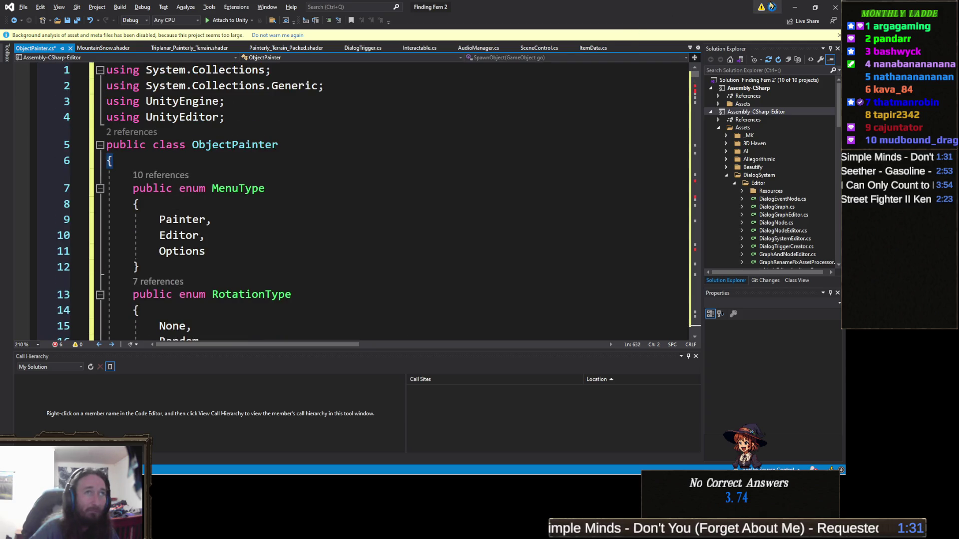
key(ctrl+s)
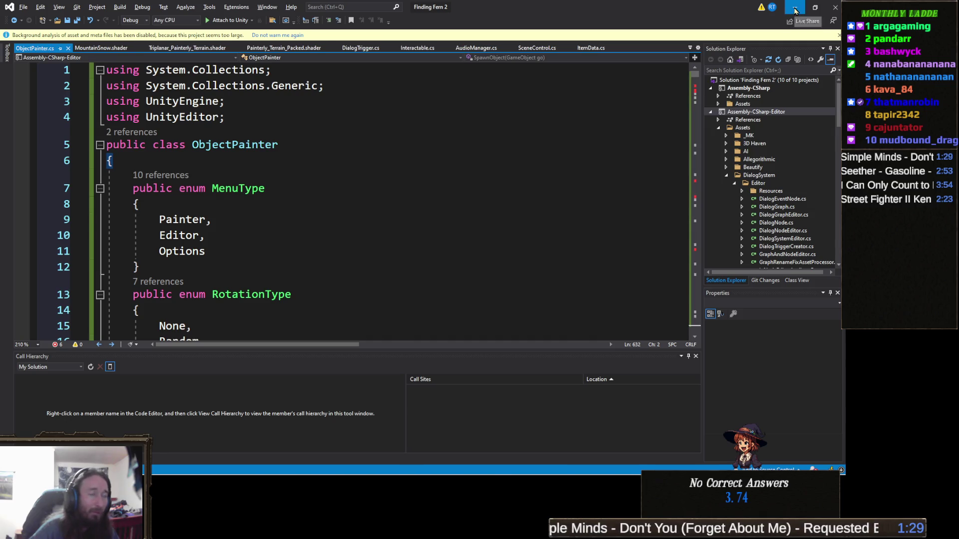
Step: Select the ObjectBrushes class name in the forum post's second code block
click(795, 9)
scroll(378, 324, down, 10)
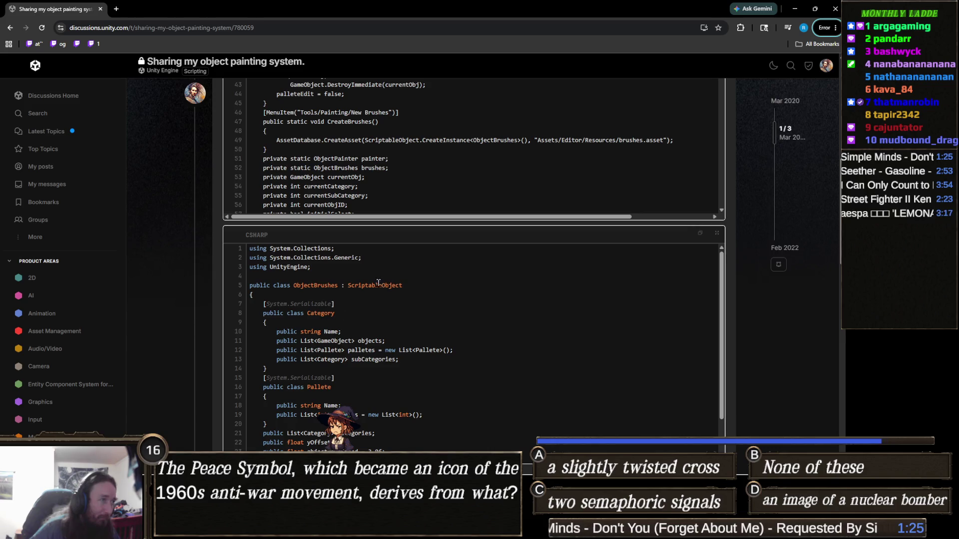
double_click(314, 285)
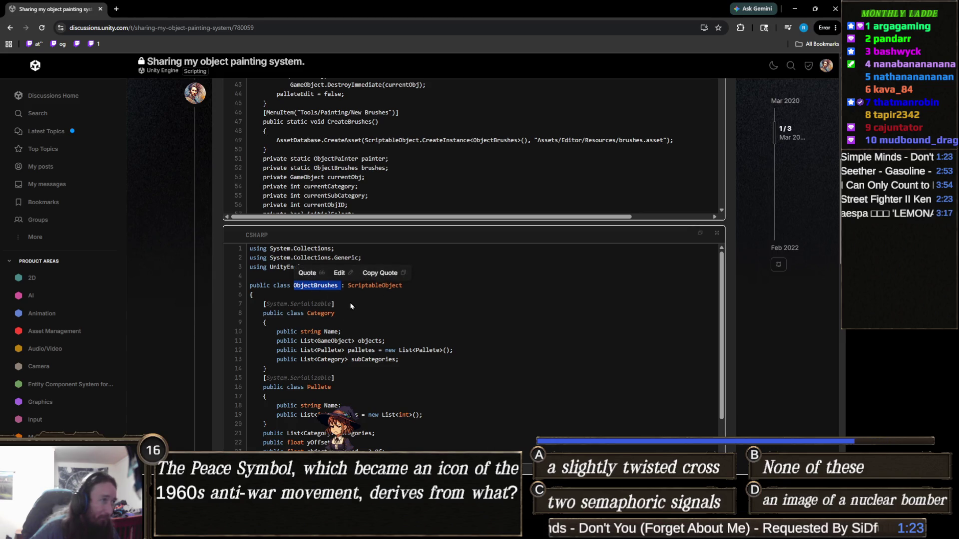
click(795, 9)
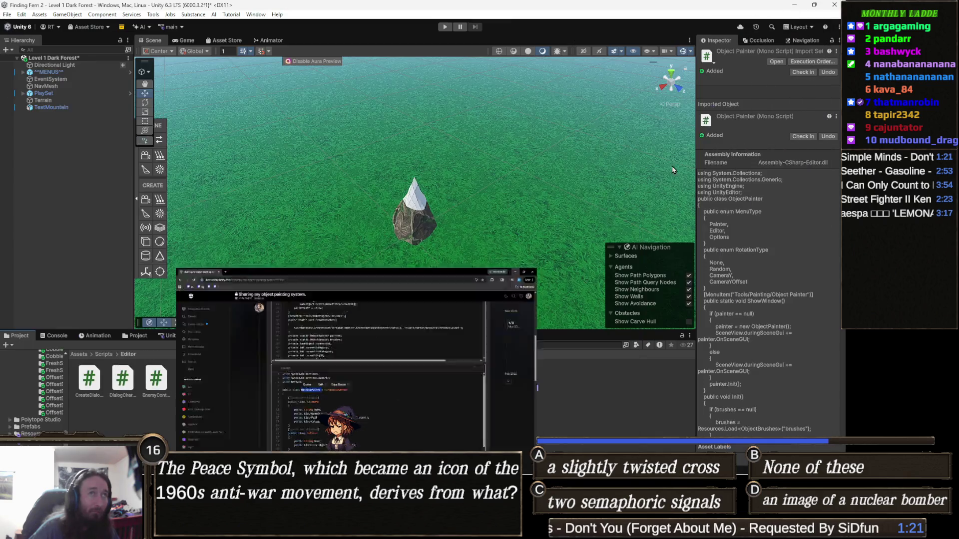
Step: Create a MonoBehaviour script named ObjectBrushes next to ObjectPainter in Scripts/Editor
right_click(561, 394)
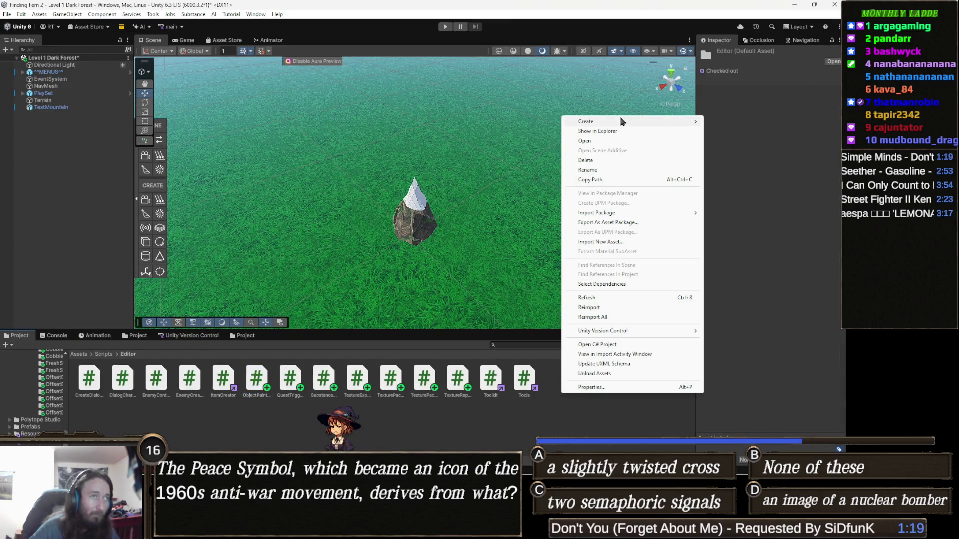
mouse_move(612, 129)
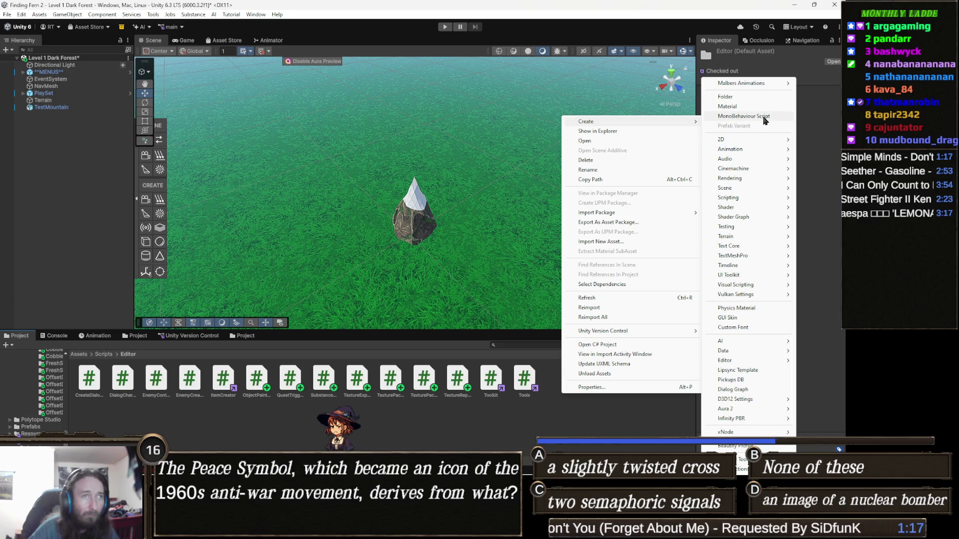
click(761, 116)
text(ObjectBrushes)
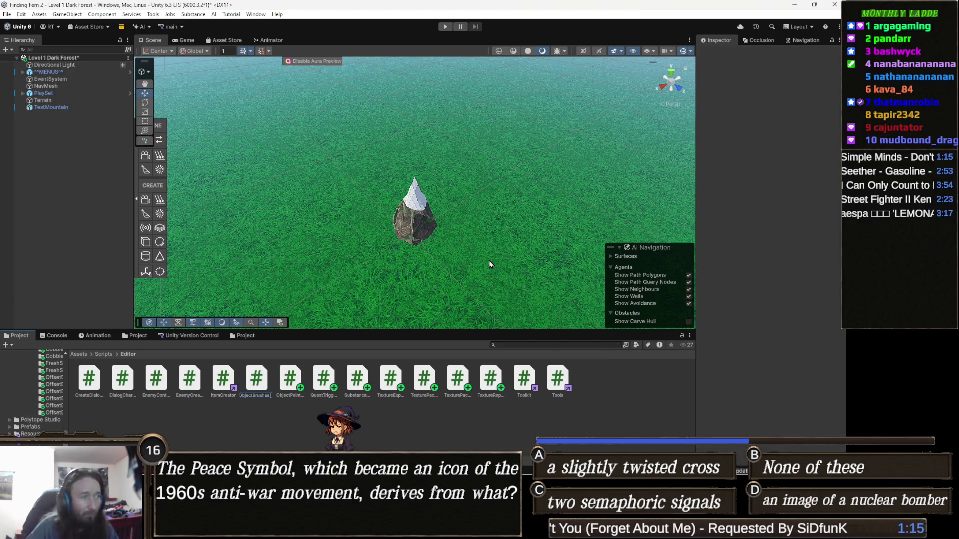
key(Return)
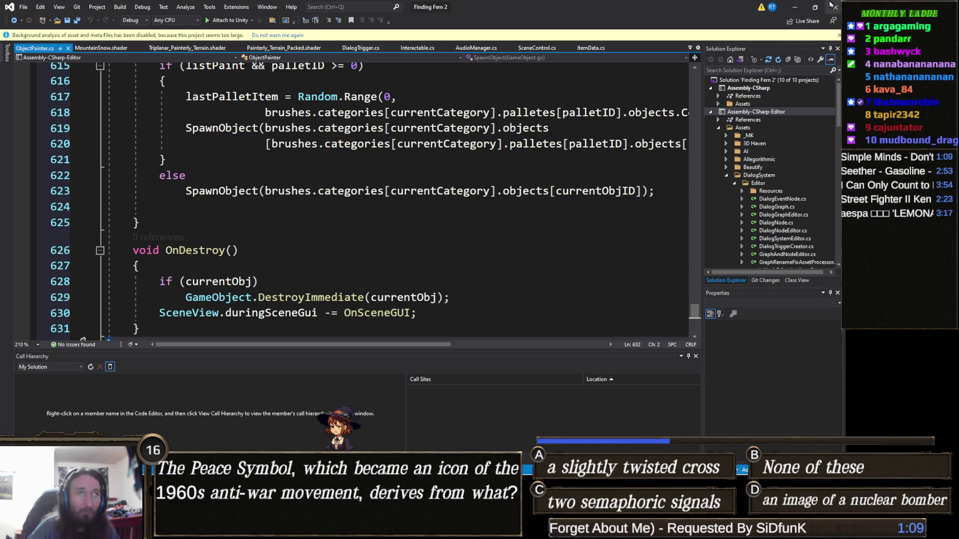
Step: Read to the end of the forum's ObjectBrushes code, then close the browser window
click(795, 7)
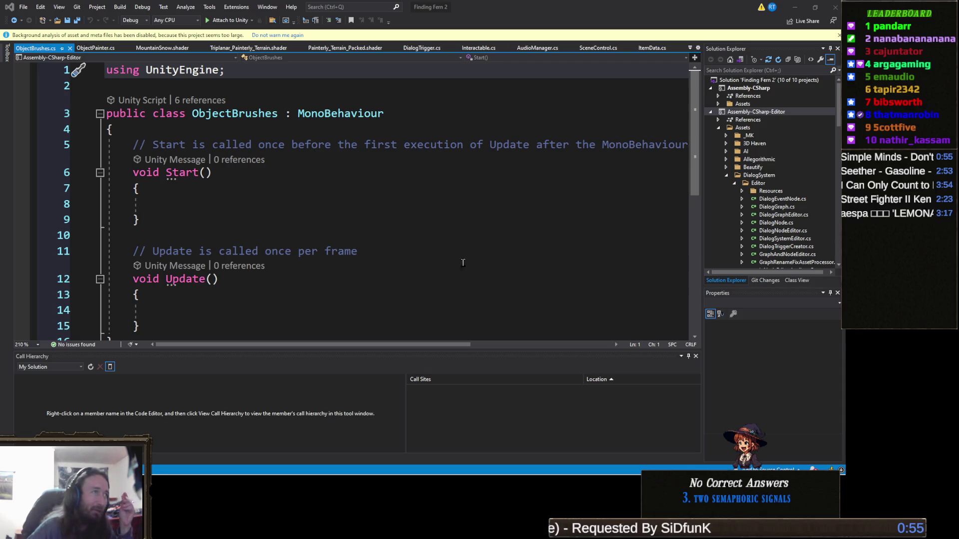
mouse_move(471, 479)
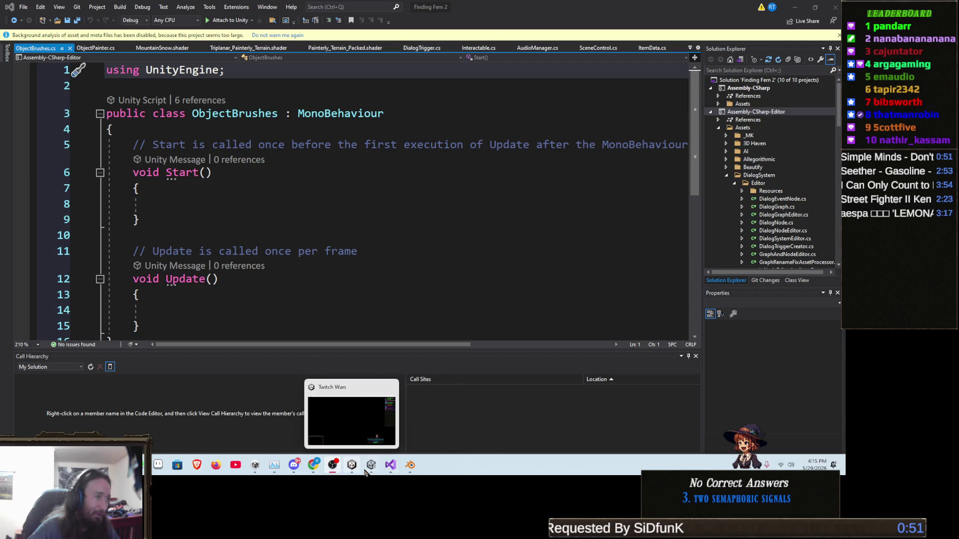
mouse_move(308, 471)
click(201, 419)
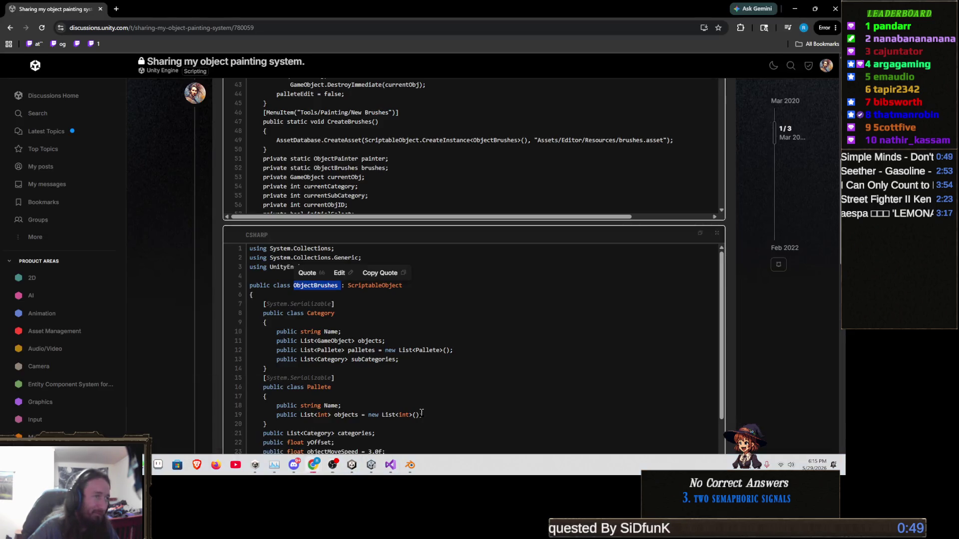
click(554, 324)
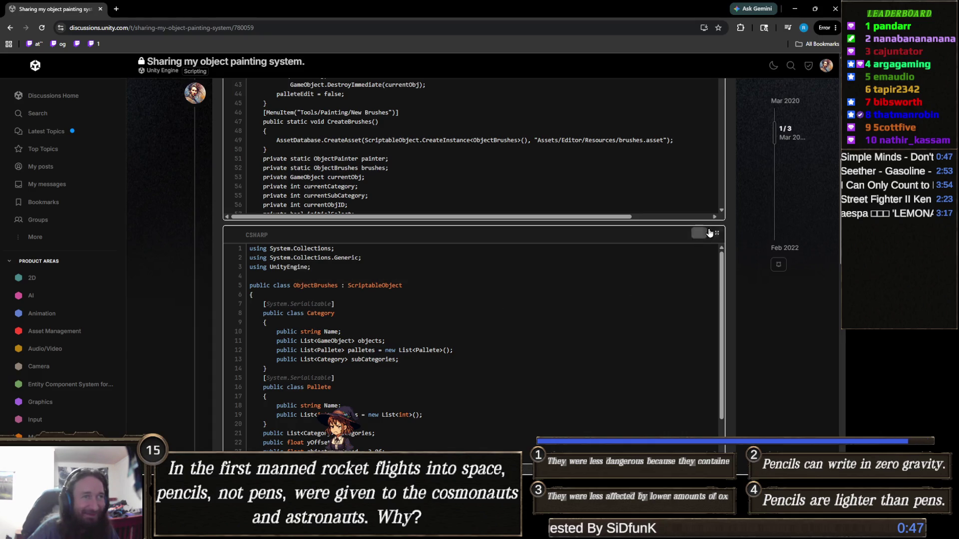
scroll(630, 280, down, 5)
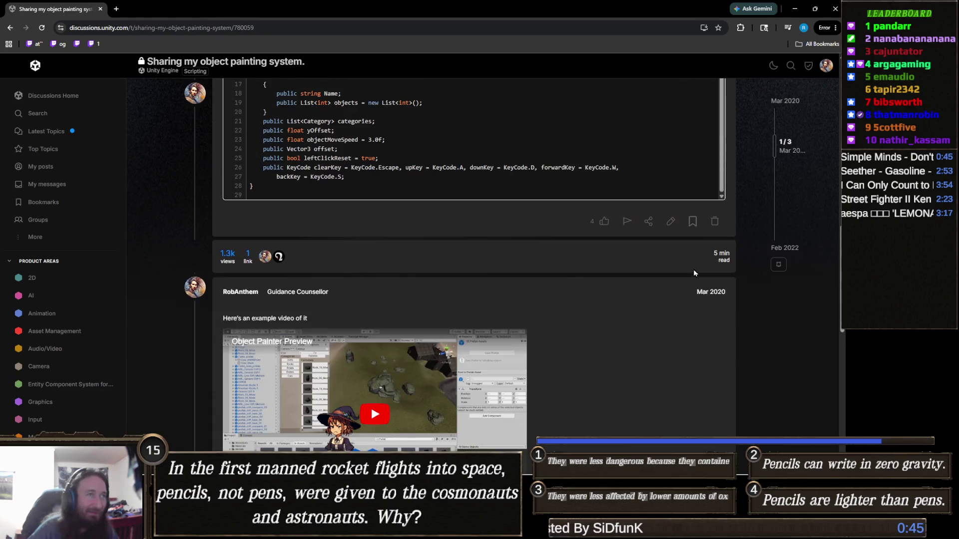
click(833, 9)
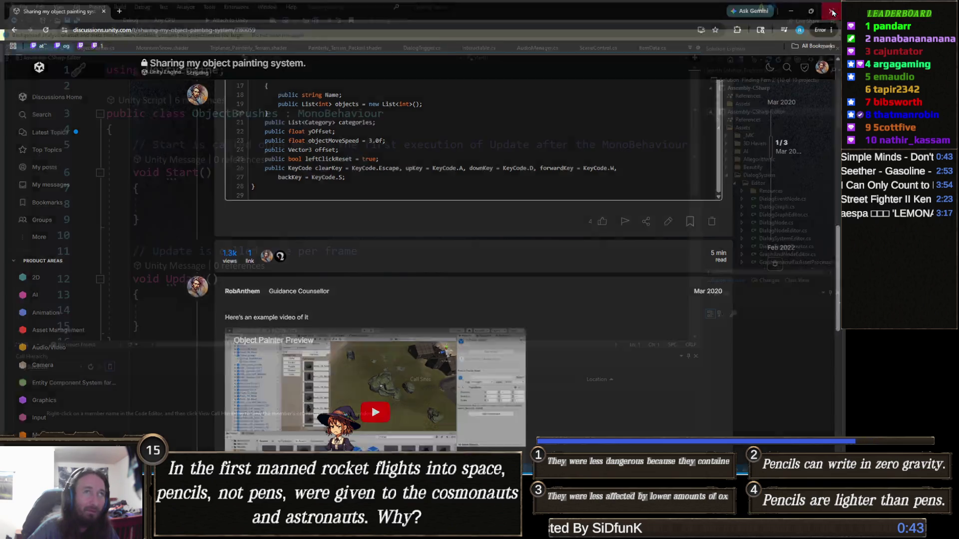
Step: Paste the forum's ObjectBrushes code over ObjectBrushes.cs, save, and dismiss the analysis notice
key(ctrl+a)
key(ctrl+v)
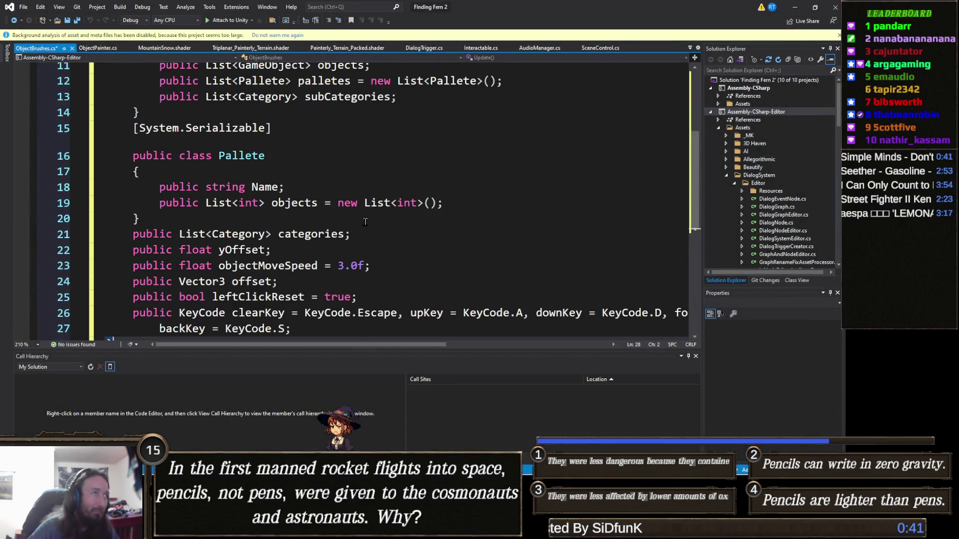
scroll(377, 254, down, 4)
scroll(377, 254, up, 7)
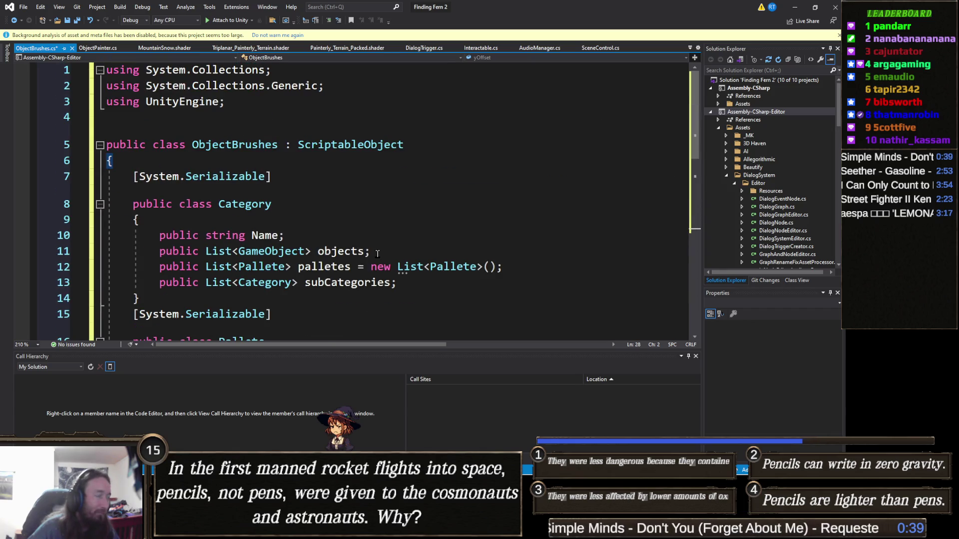
key(ctrl+s)
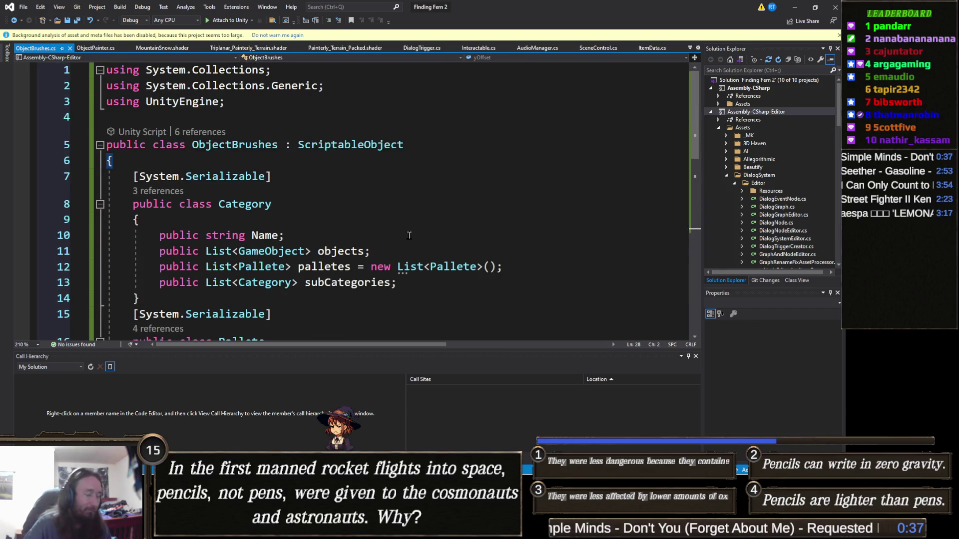
scroll(409, 235, down, 2)
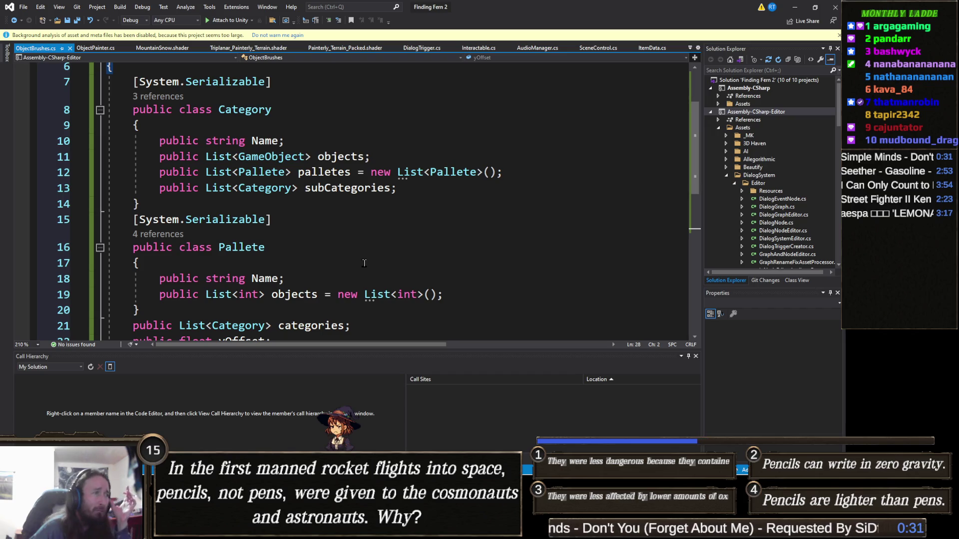
scroll(364, 261, down, 6)
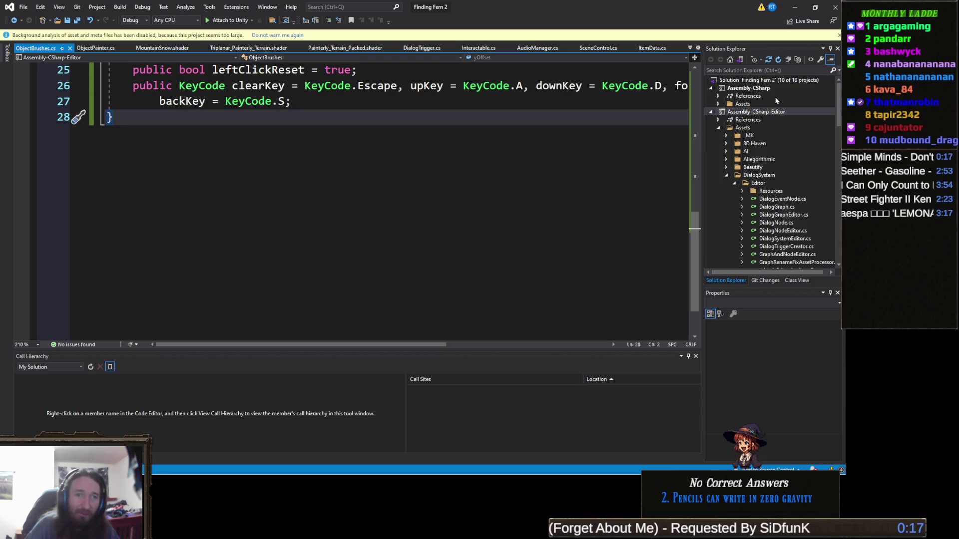
click(839, 36)
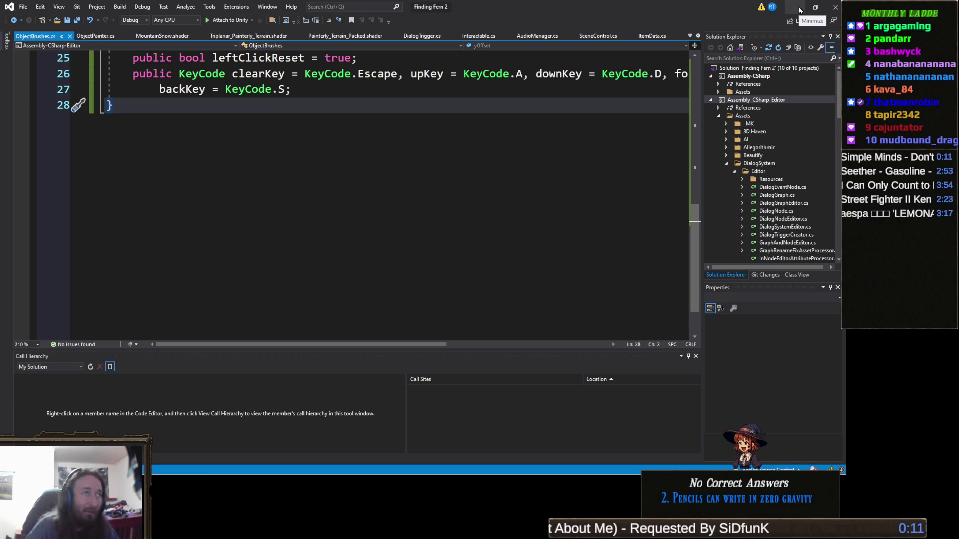
Step: Leave Visual Studio and select the ObjectBrushes script to view its ScriptableObject code in the Inspector
click(798, 9)
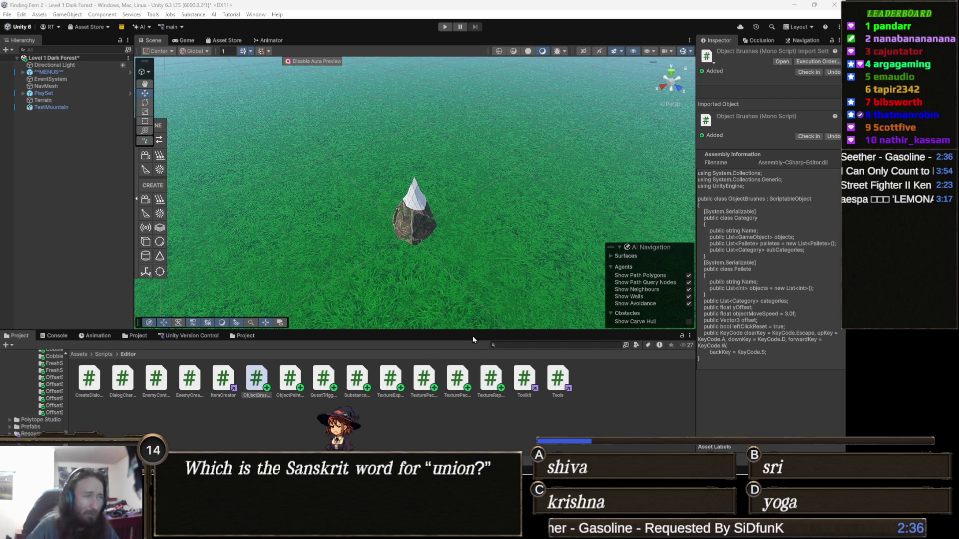
click(461, 342)
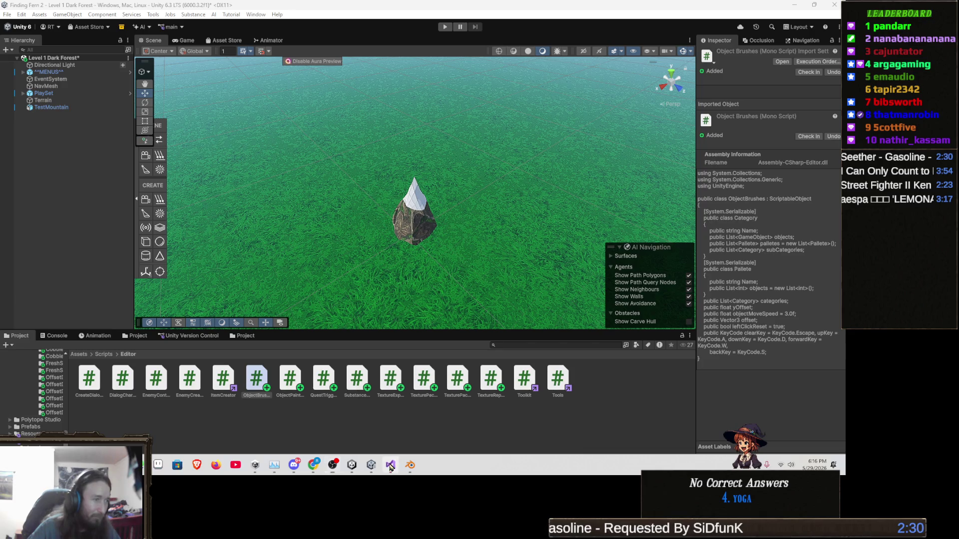
click(390, 465)
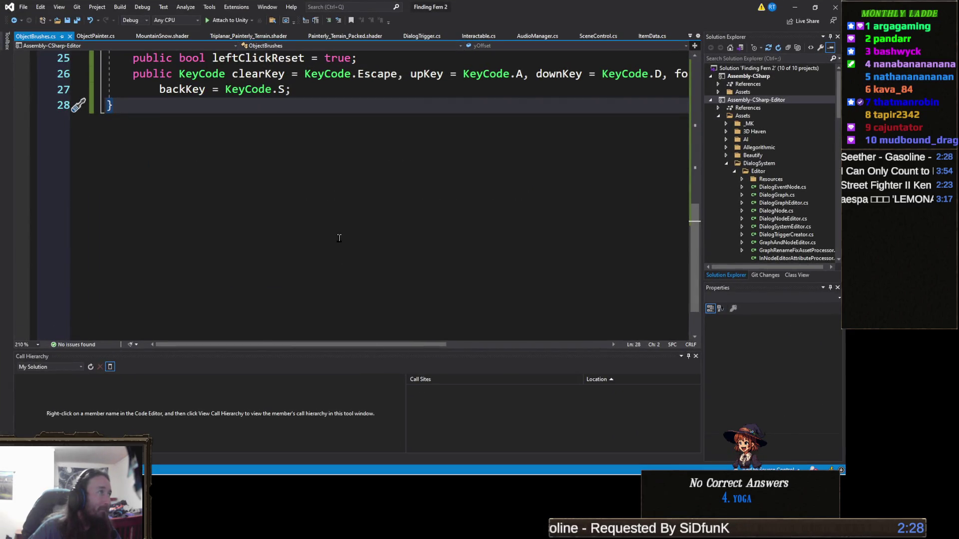
scroll(344, 244, up, 5)
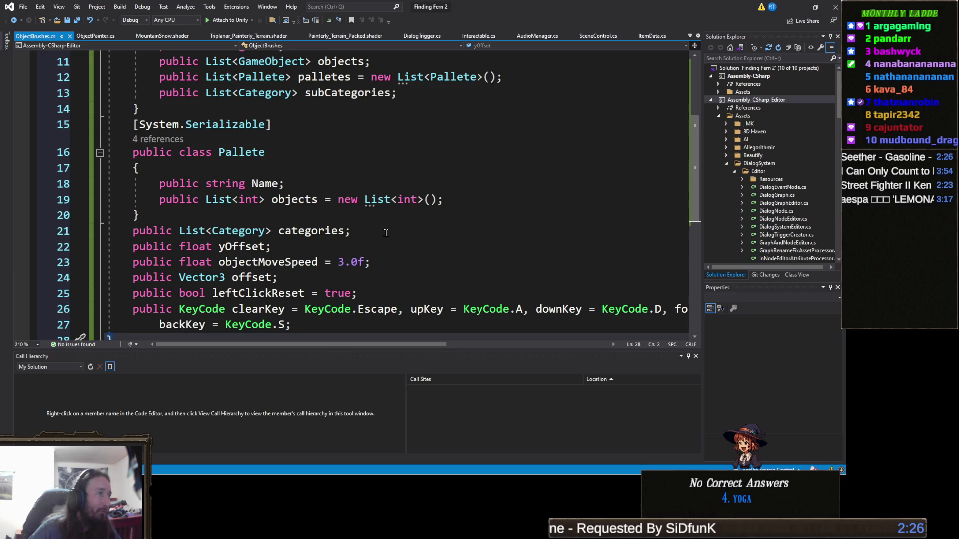
scroll(385, 233, down, 1)
scroll(414, 228, up, 5)
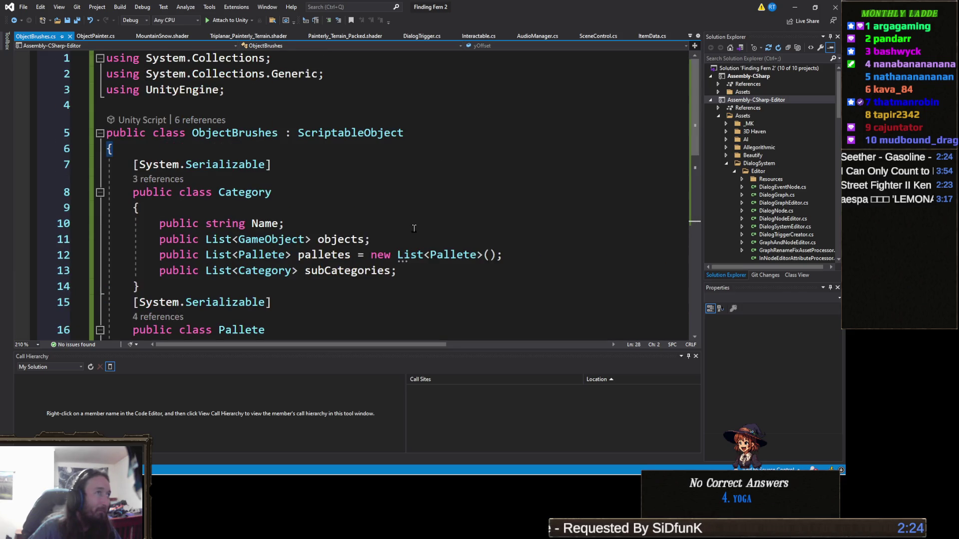
scroll(413, 228, down, 5)
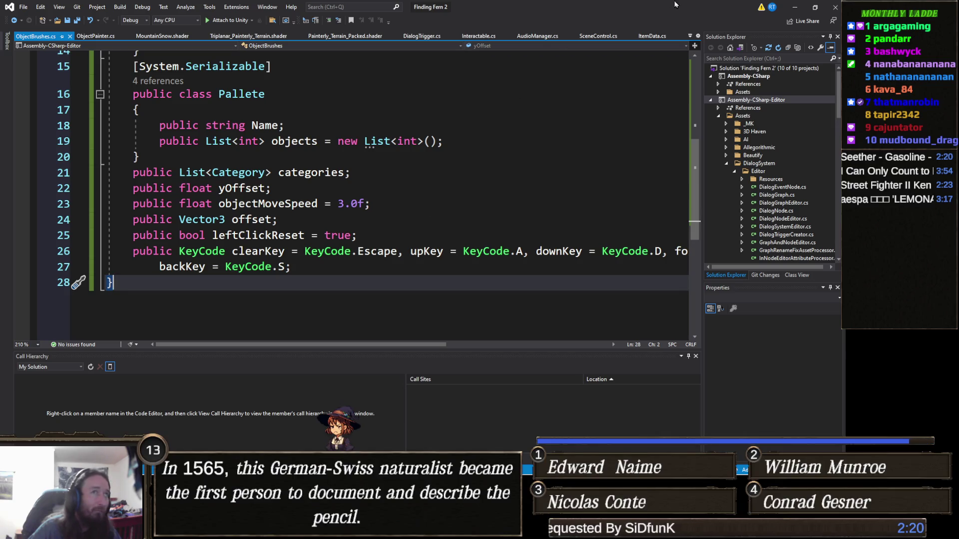
click(795, 7)
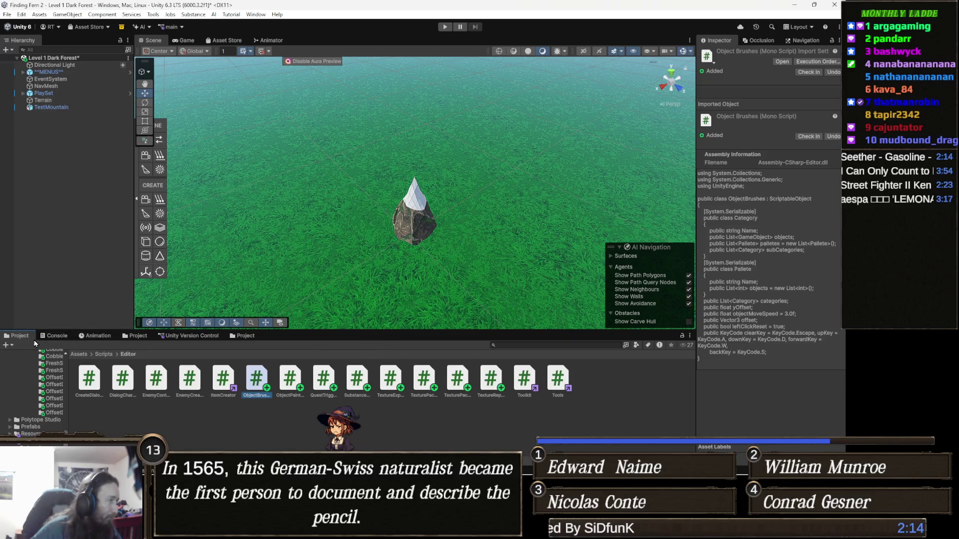
Step: Check the Console for errors, clear its messages, and return to the Project window
click(56, 336)
click(8, 345)
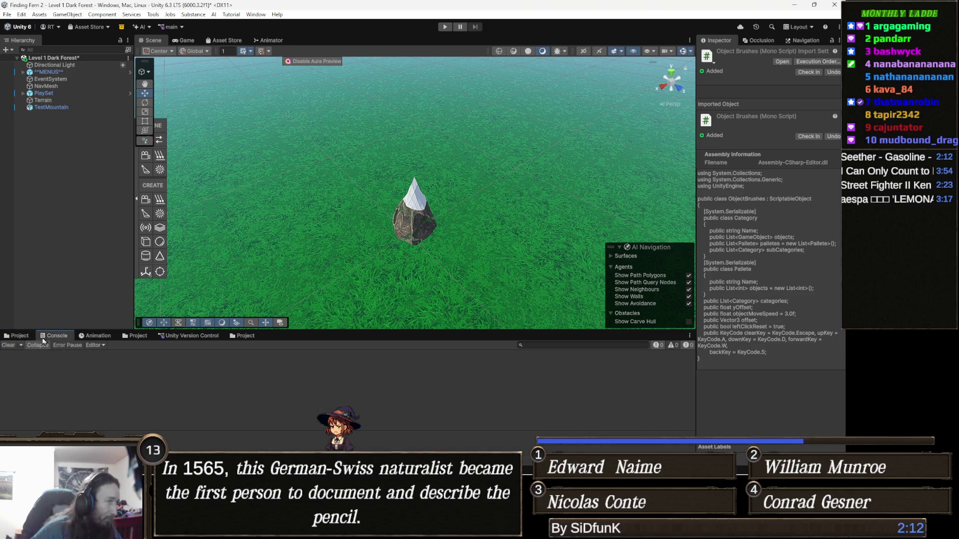
click(27, 337)
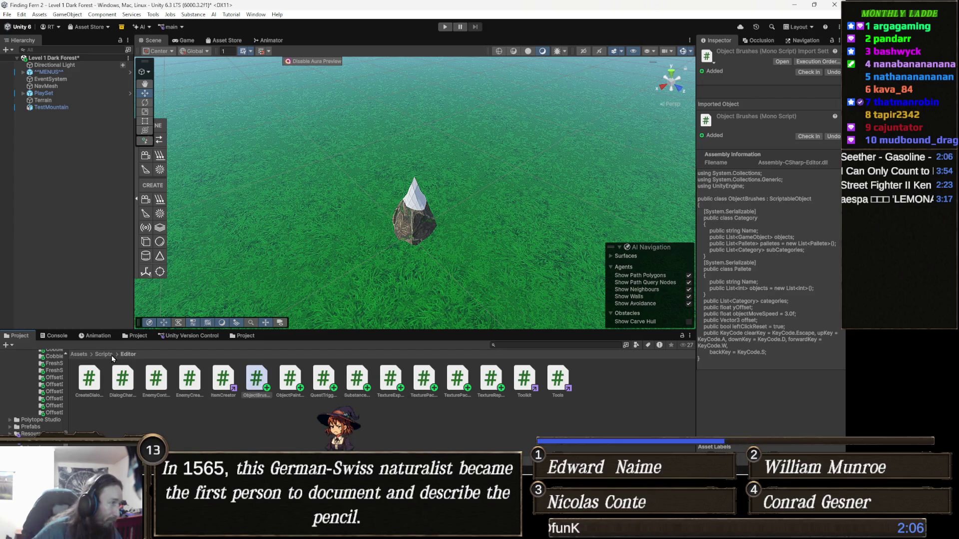
Step: Create a new folder inside Assets/Resources
click(78, 354)
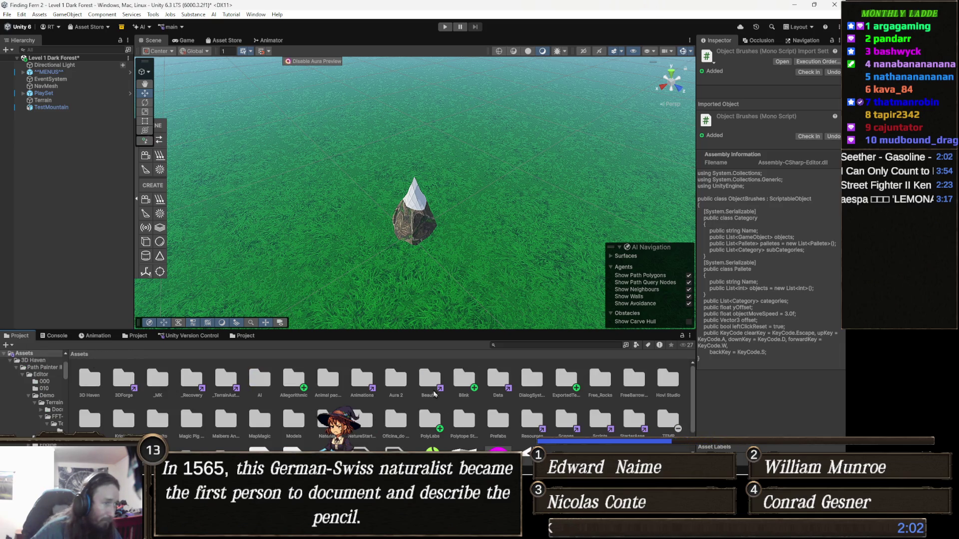
scroll(459, 406, down, 1)
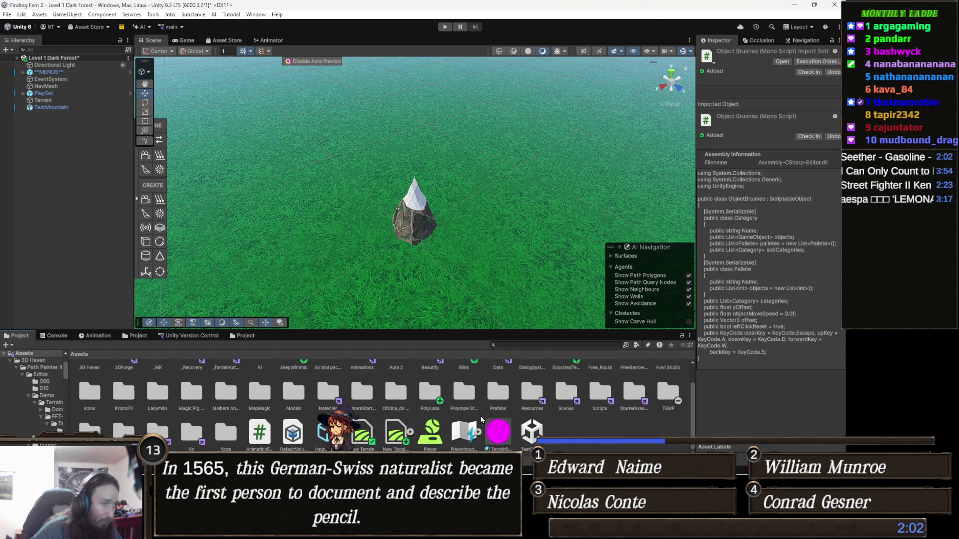
double_click(533, 392)
right_click(135, 396)
mouse_move(182, 122)
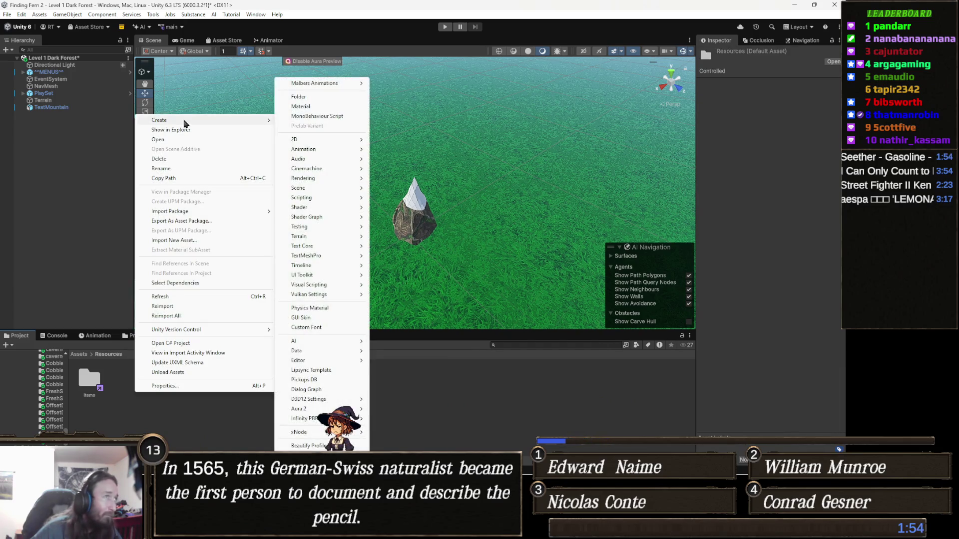
click(320, 102)
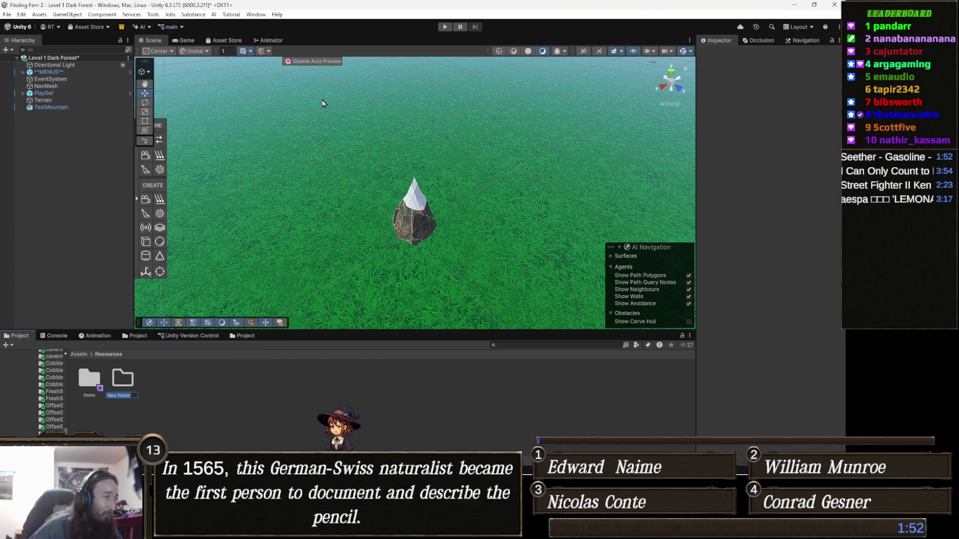
Step: Name the new Resources subfolder 'Editor' and open it
text(Editor)
key(Return)
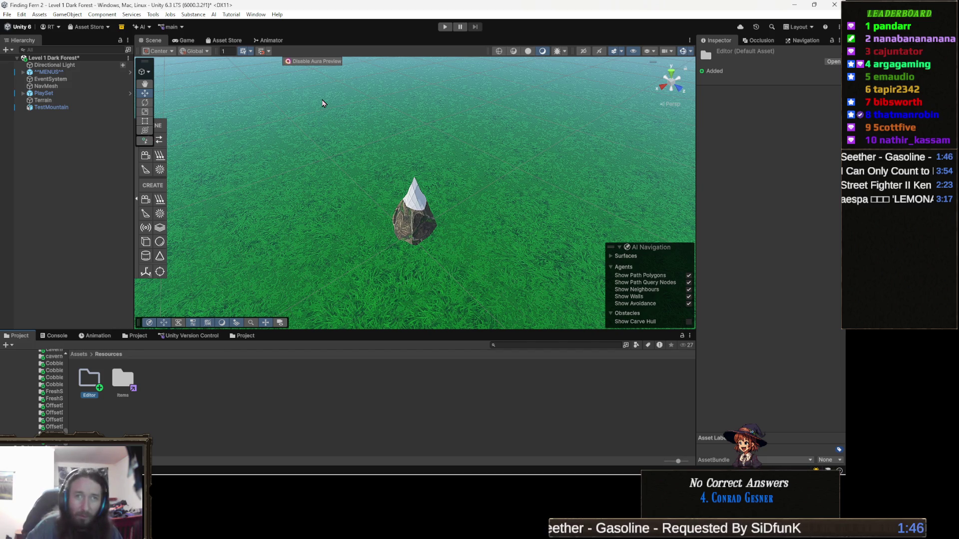
key(Return)
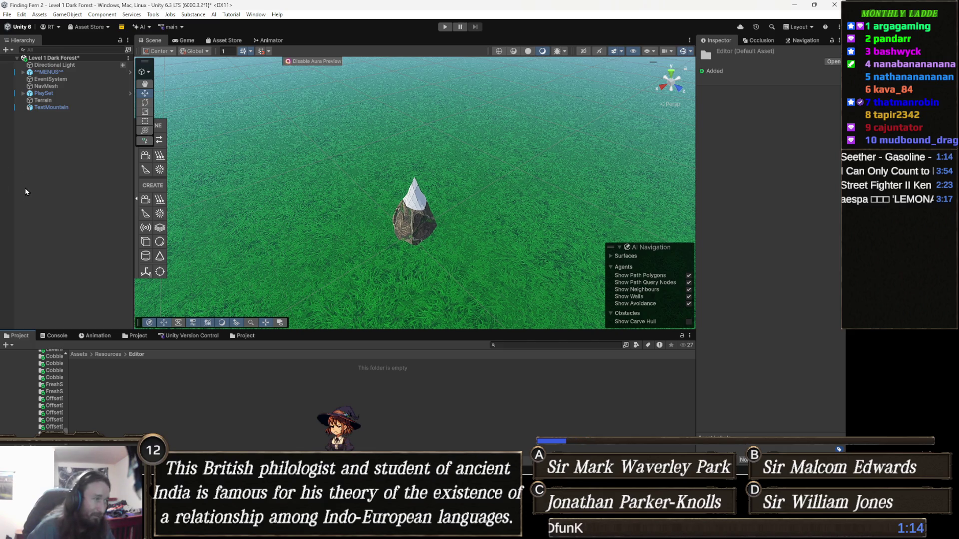
Step: Bring up the empty Editor folder's asset menu, dismiss it, and switch back to Visual Studio
right_click(202, 389)
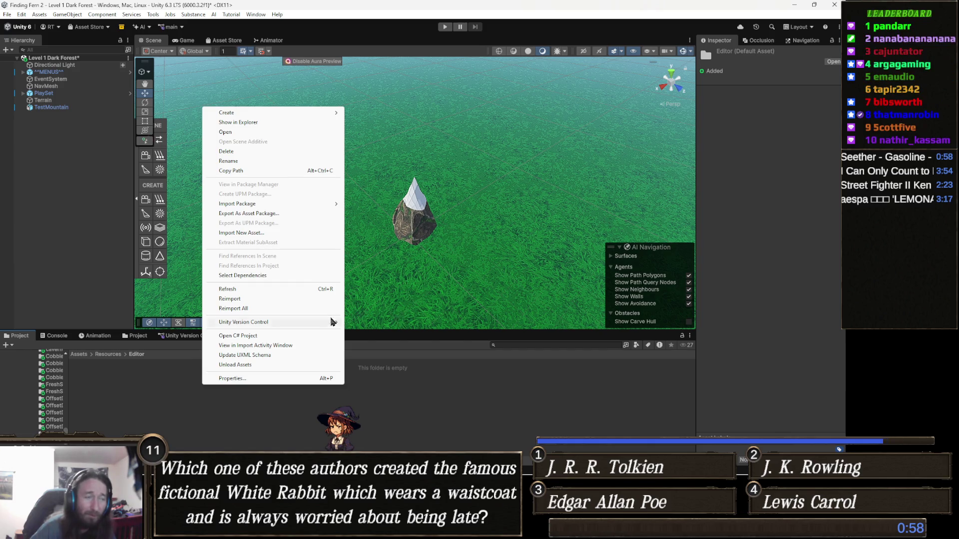
click(504, 402)
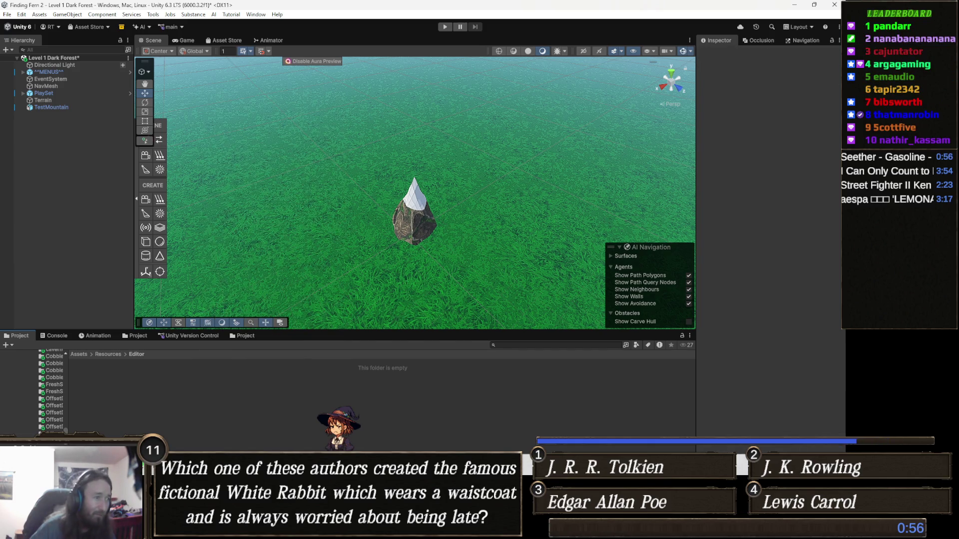
key(alt+Tab)
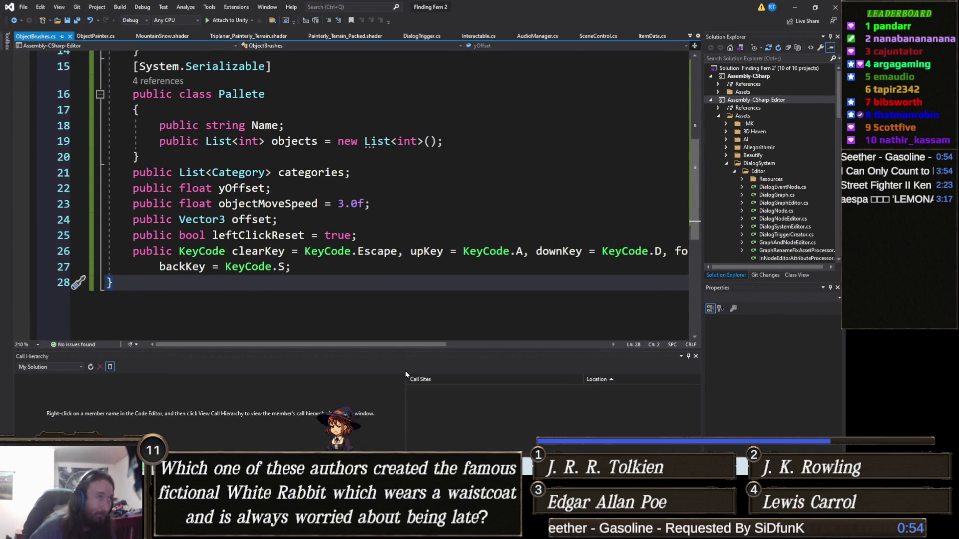
Step: List all references to the ObjectBrushes class
scroll(182, 167, up, 5)
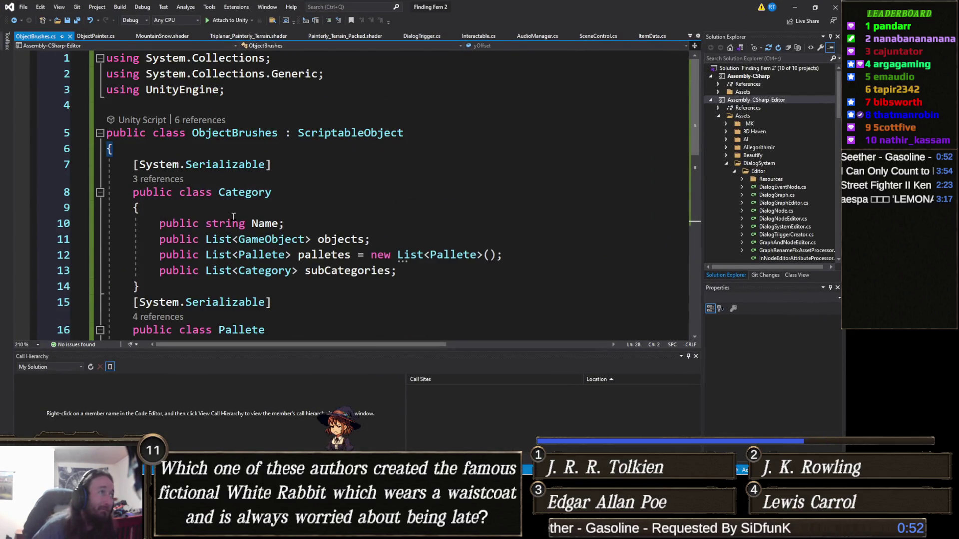
click(241, 134)
right_click(241, 134)
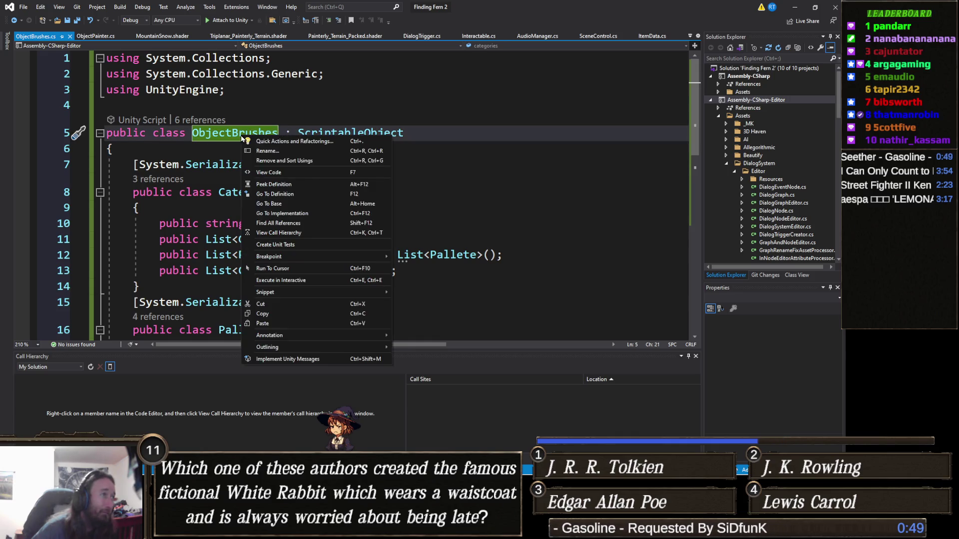
click(302, 224)
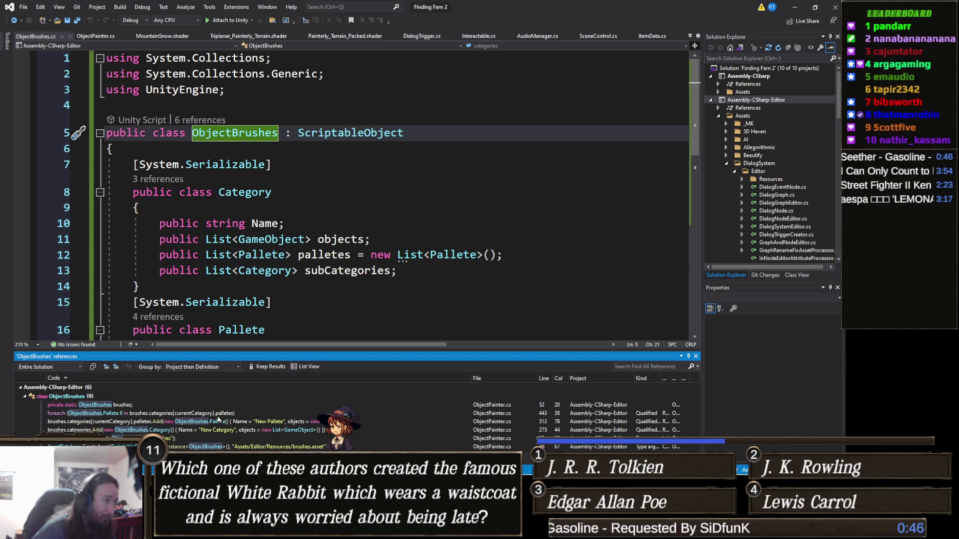
Step: Step through each ObjectBrushes reference, ending on the Resources.Load call at line 38 in Init
double_click(130, 407)
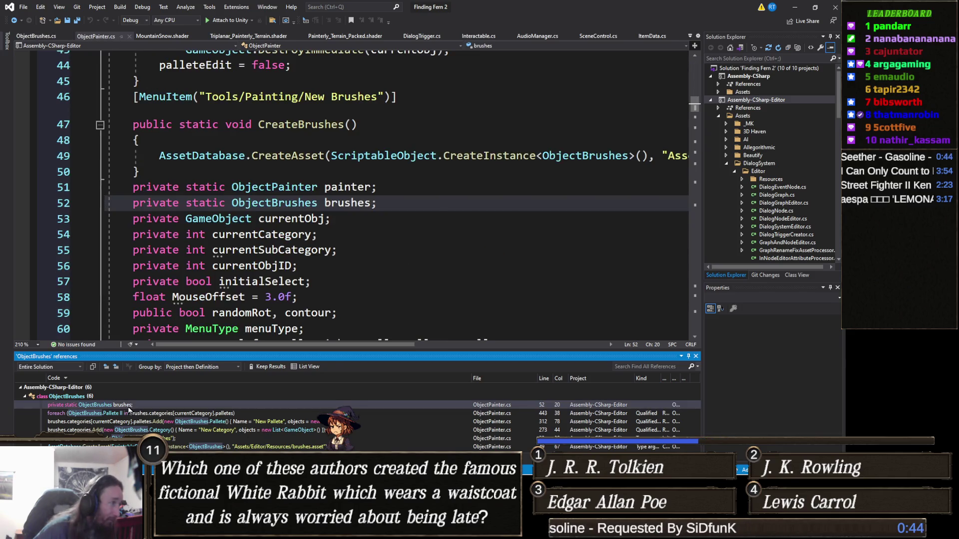
mouse_move(131, 415)
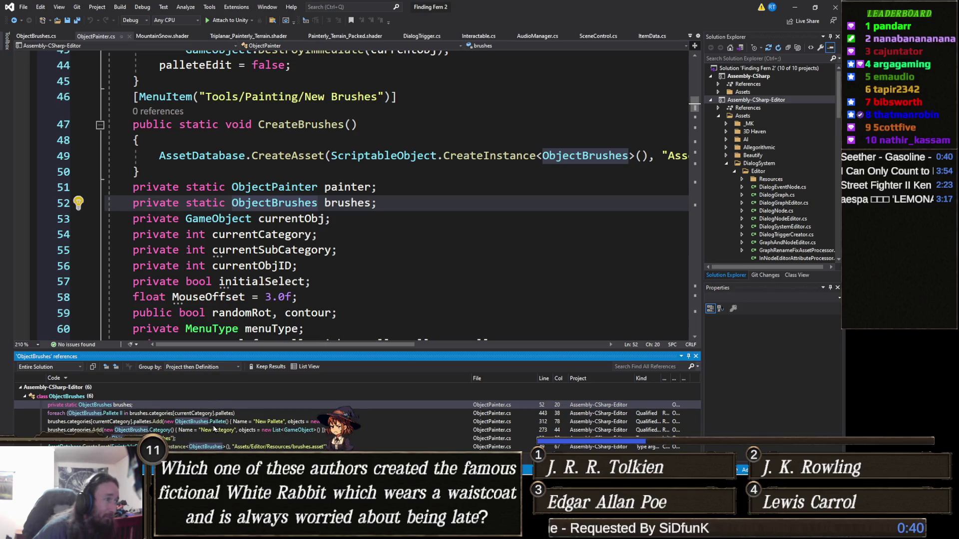
double_click(225, 415)
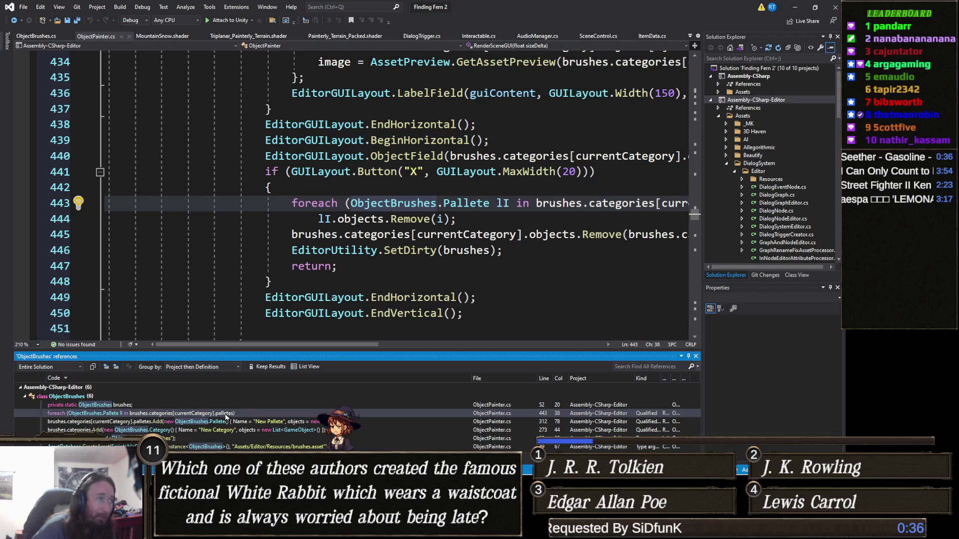
double_click(235, 424)
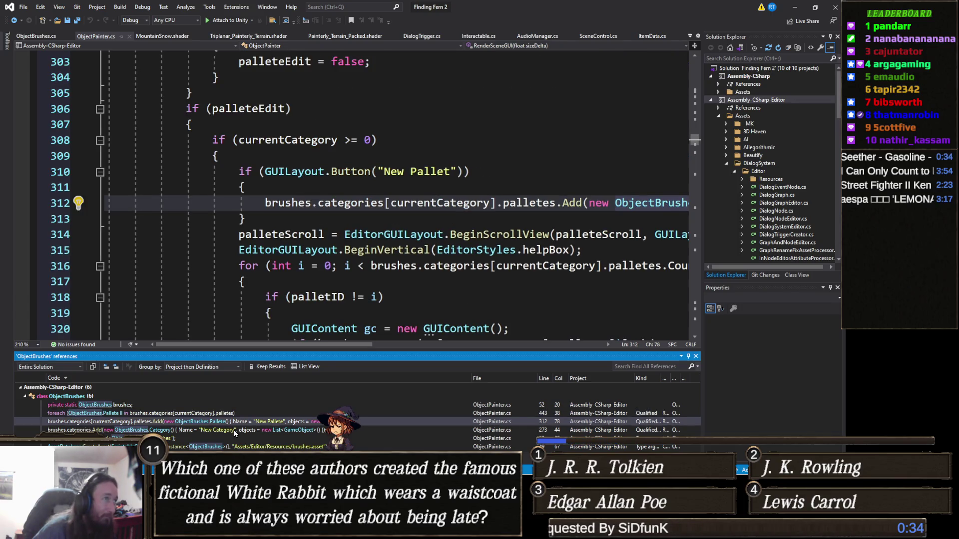
double_click(206, 431)
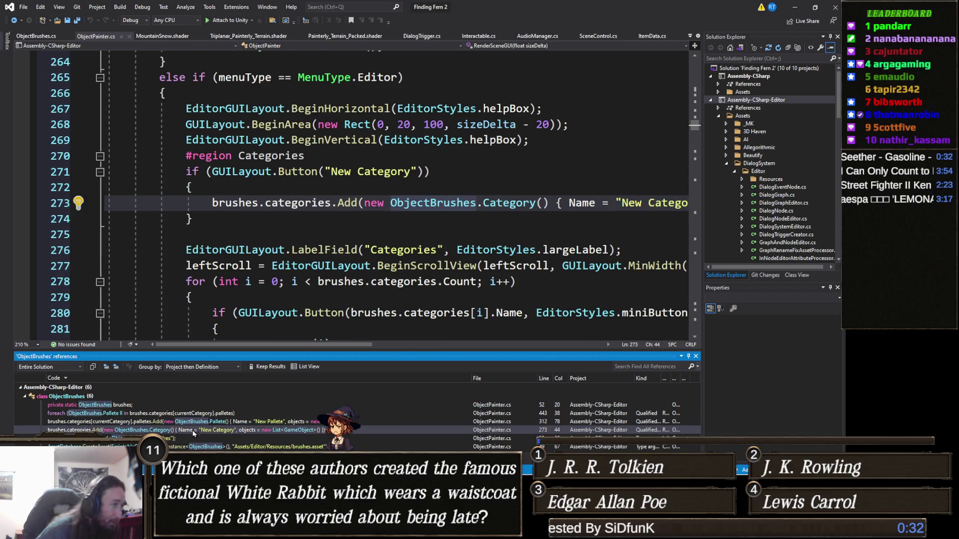
double_click(184, 446)
double_click(184, 439)
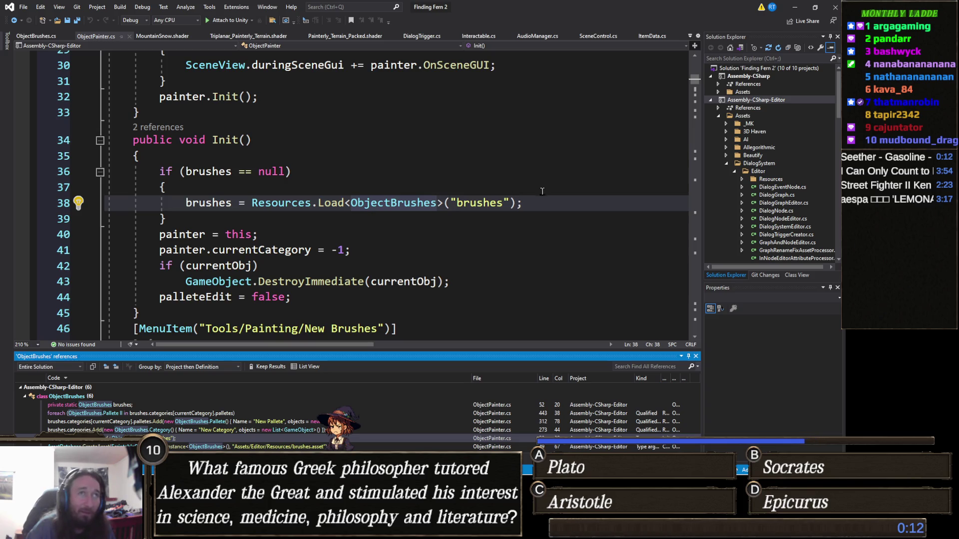
click(463, 171)
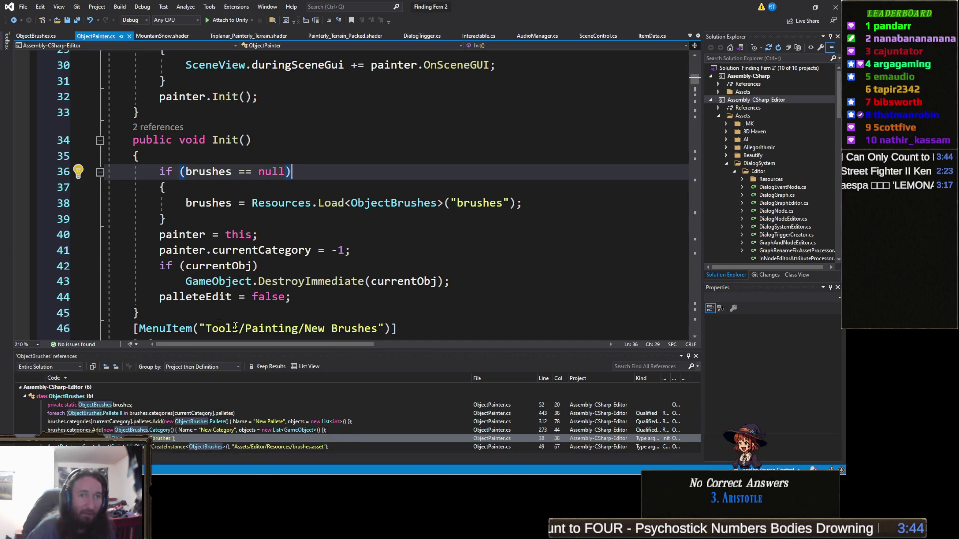
mouse_move(318, 283)
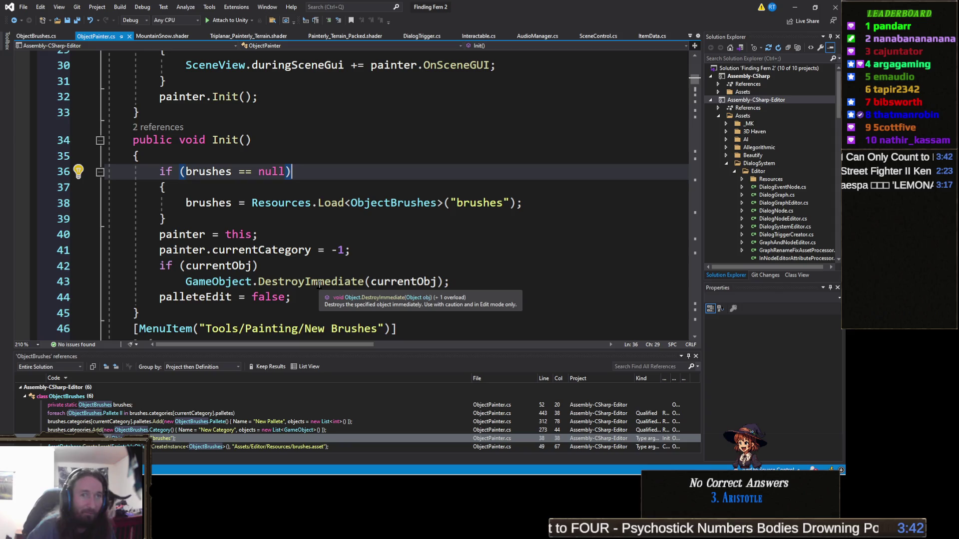
mouse_move(416, 288)
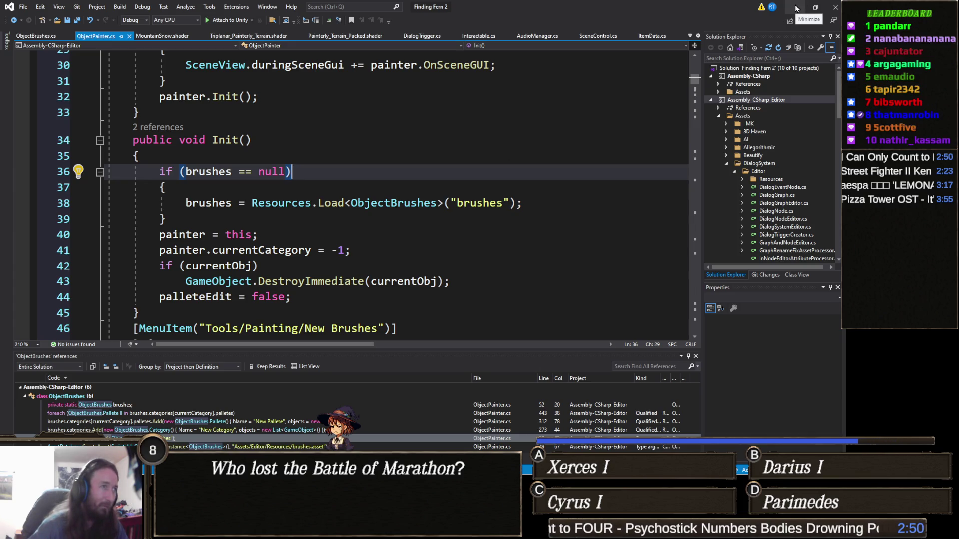
click(796, 8)
right_click(253, 403)
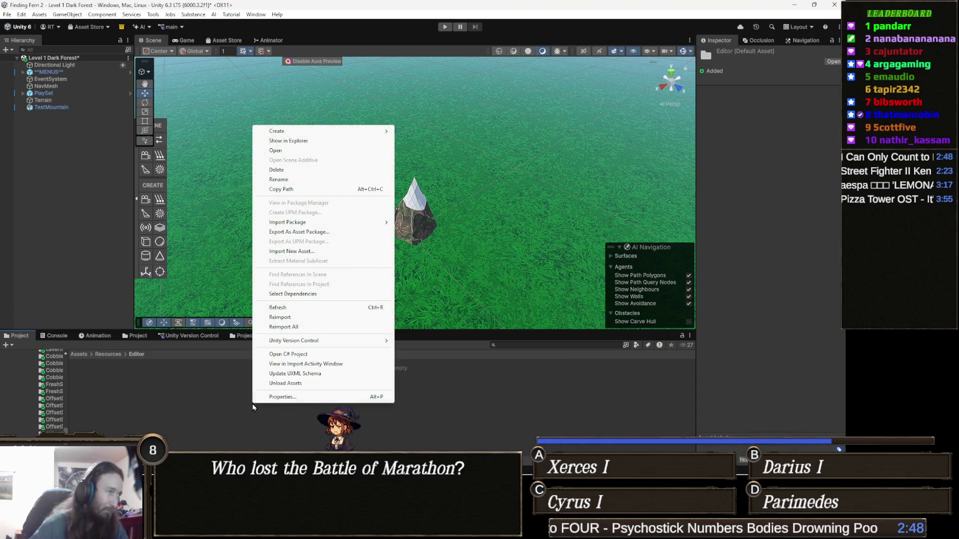
mouse_move(290, 133)
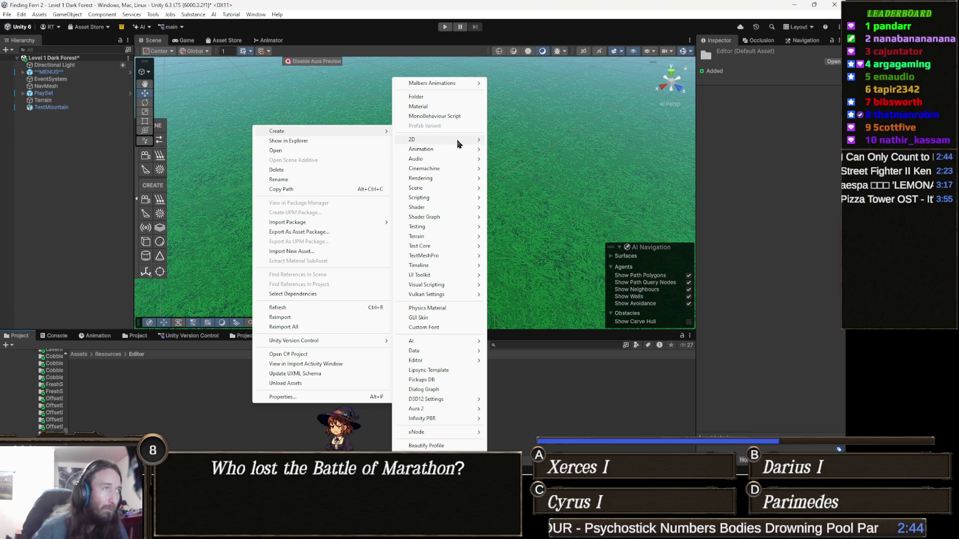
mouse_move(451, 144)
key(alt+Tab)
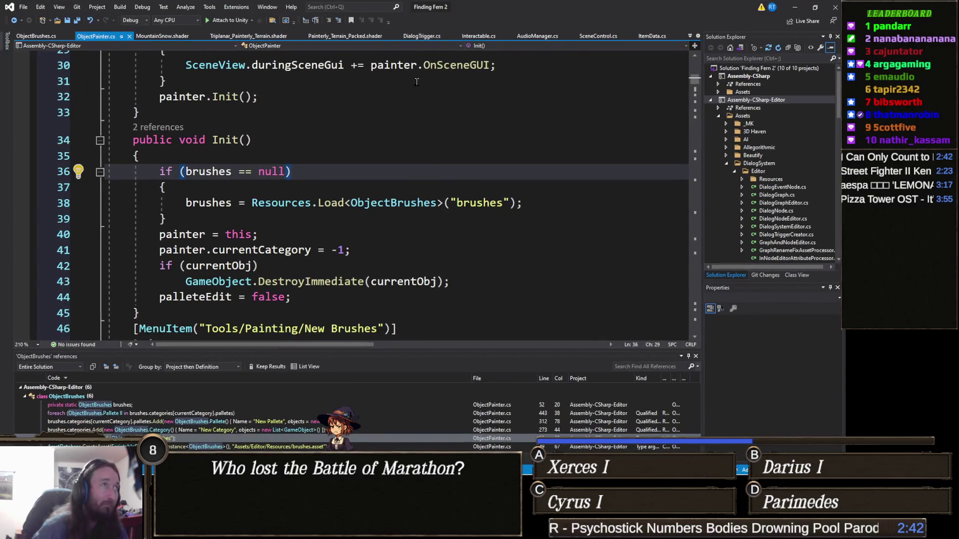
click(44, 37)
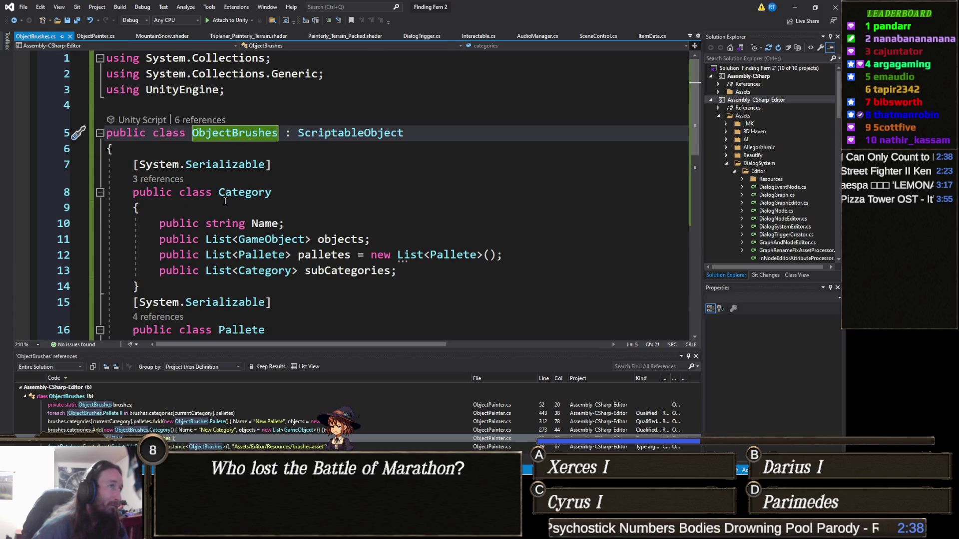
Step: Jump between the CreateAsset and Resources.Load references in ObjectPainter.cs
scroll(225, 202, down, 4)
scroll(245, 195, down, 3)
scroll(259, 187, up, 5)
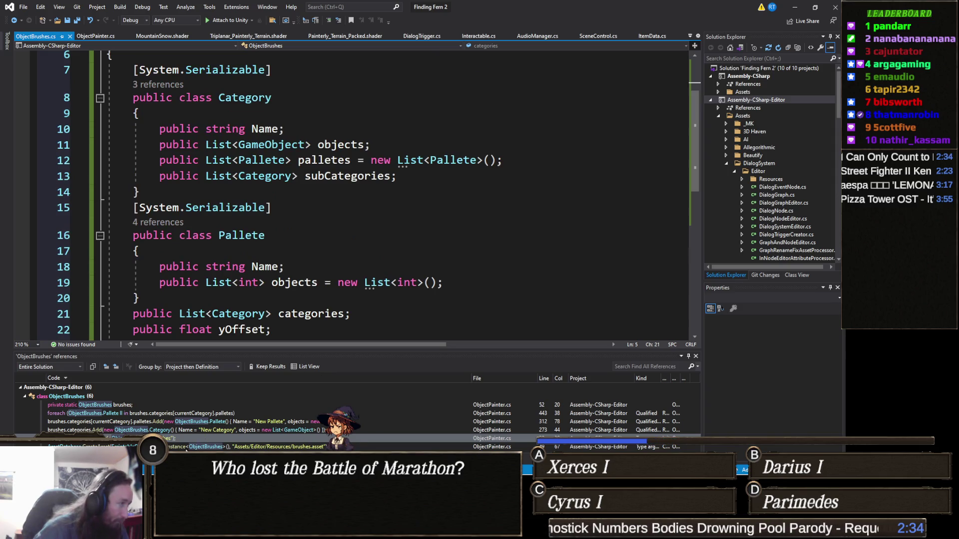
double_click(186, 447)
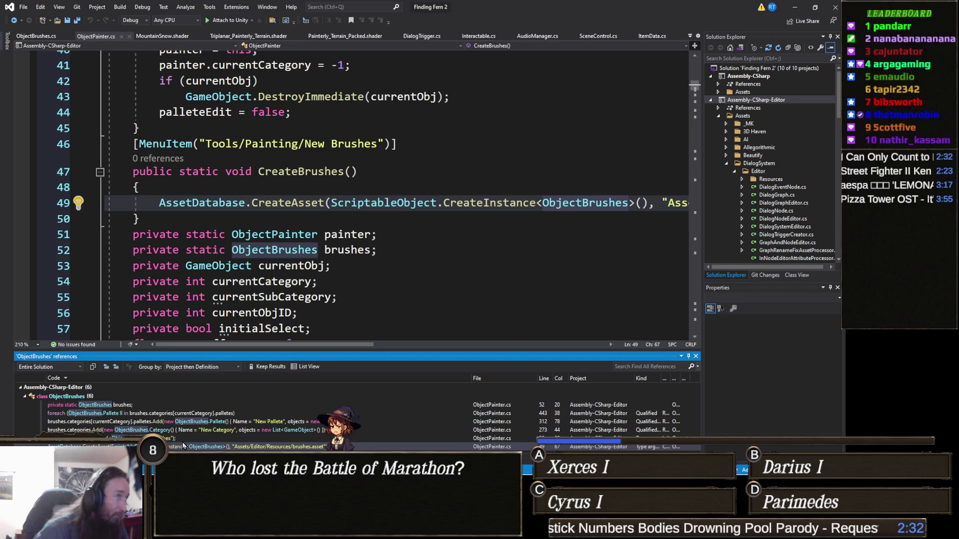
double_click(182, 438)
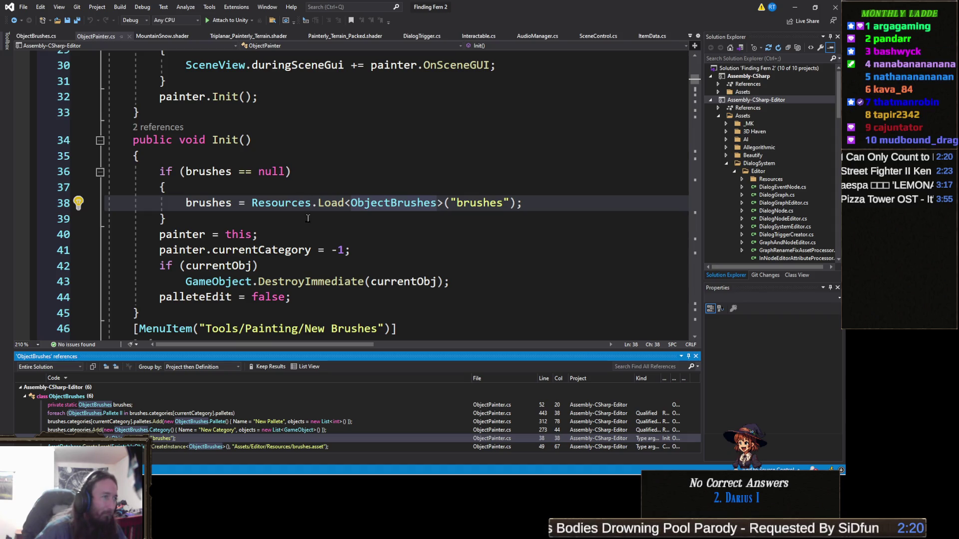
scroll(314, 216, down, 3)
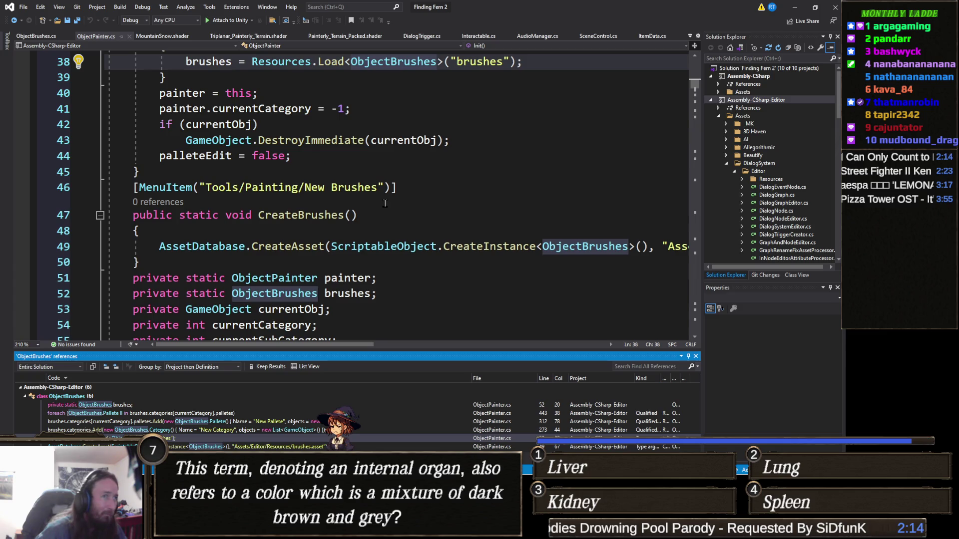
Step: Change the line 49 asset path to Assets/Resources/Editor/brushes.asset and save ObjectPainter.cs
click(656, 245)
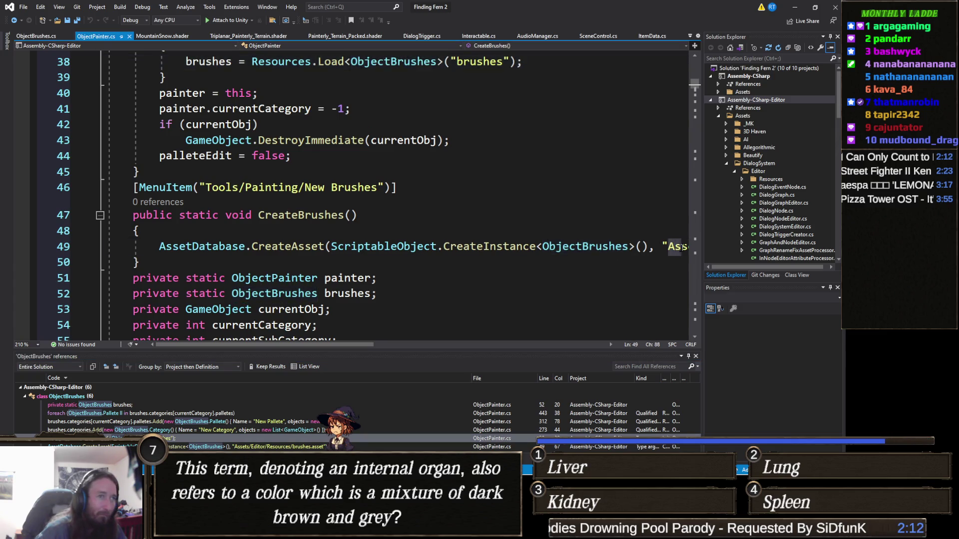
key(End)
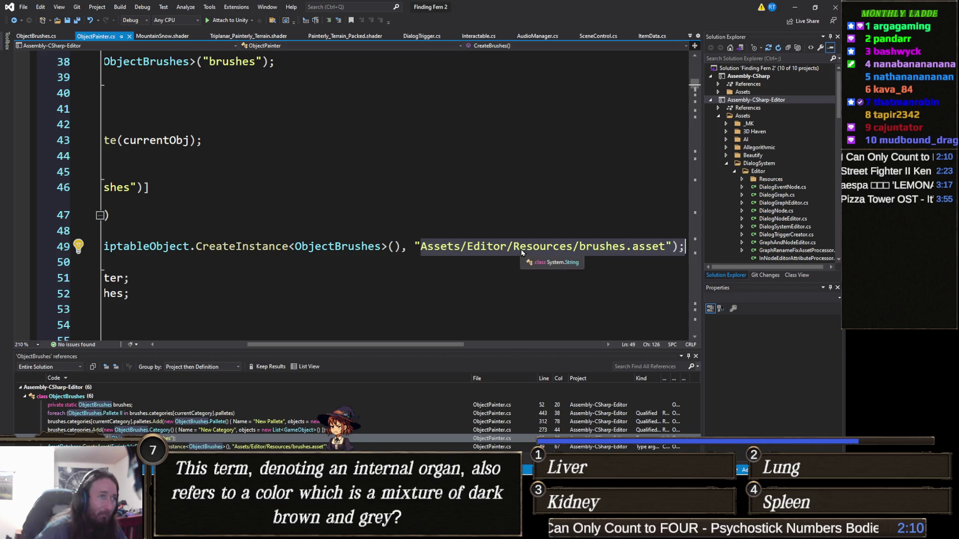
click(515, 248)
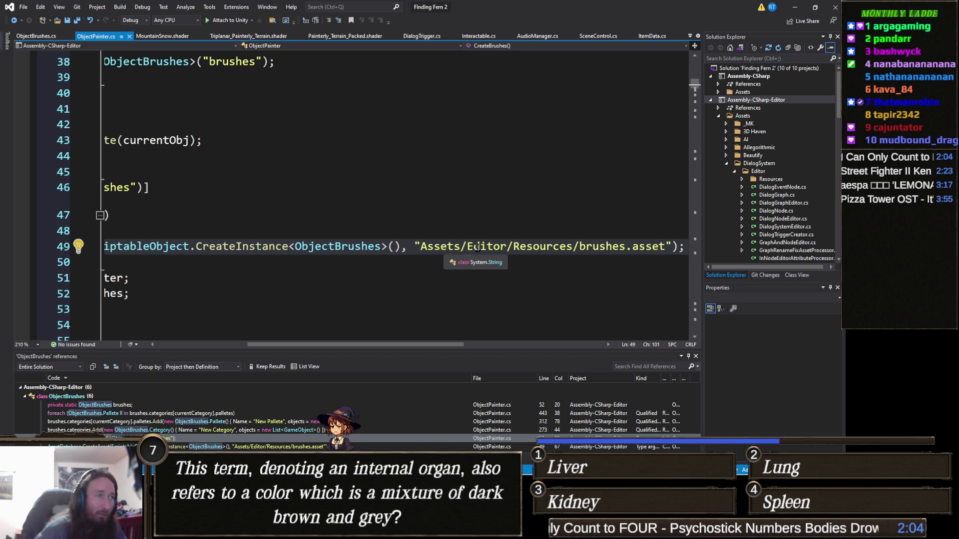
drag(468, 247, 507, 248)
key(Delete)
key(Delete)
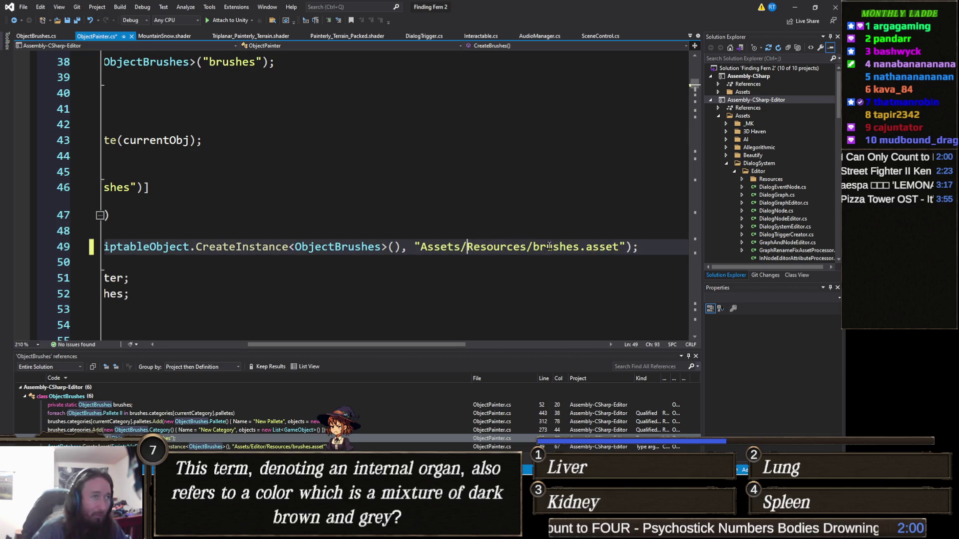
text(Editor/)
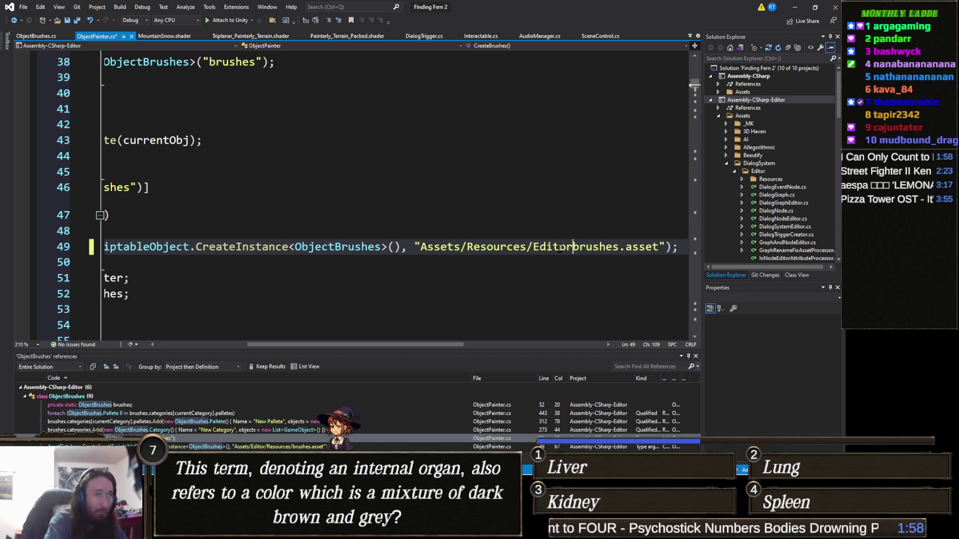
click(451, 230)
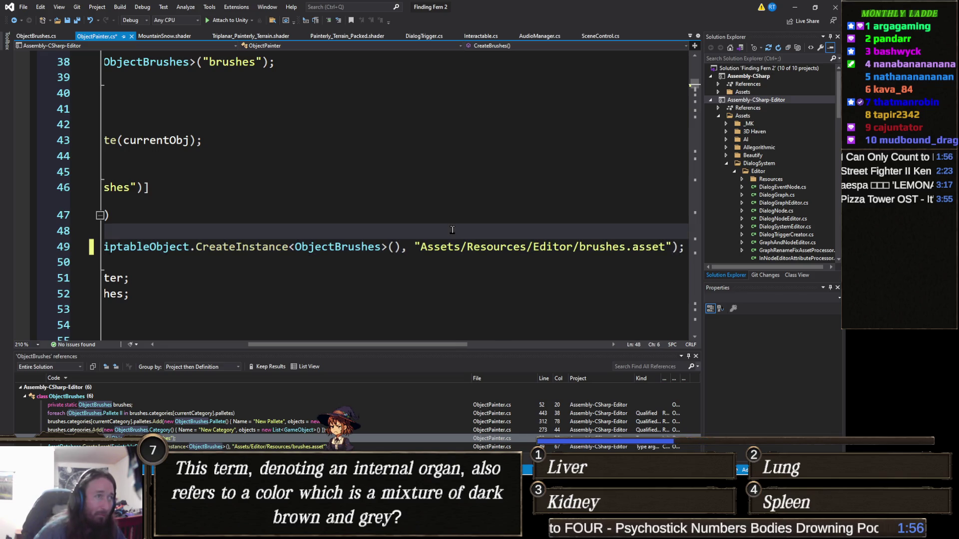
key(ctrl+s)
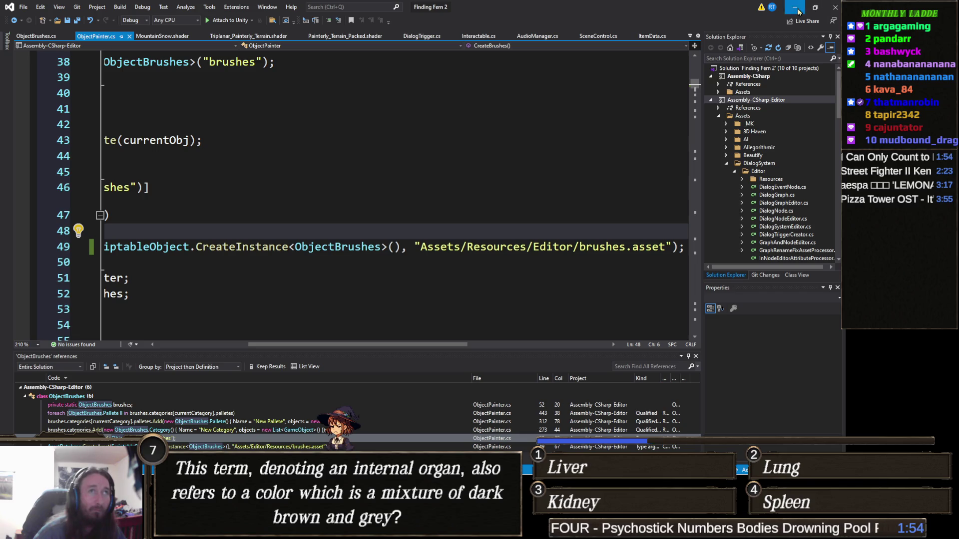
key(alt+Tab)
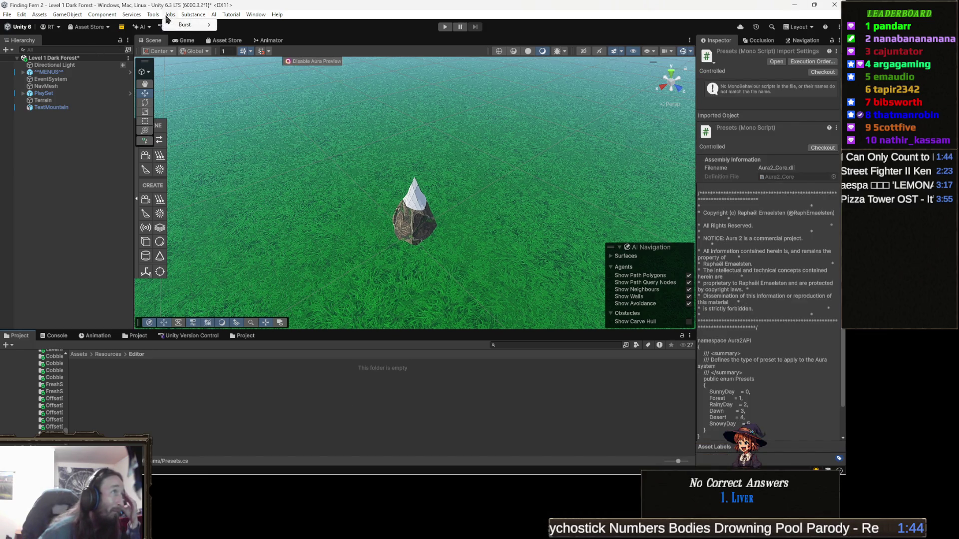
Step: Check the Tools menu for painting commands, then review the closing brace on line 50
click(150, 16)
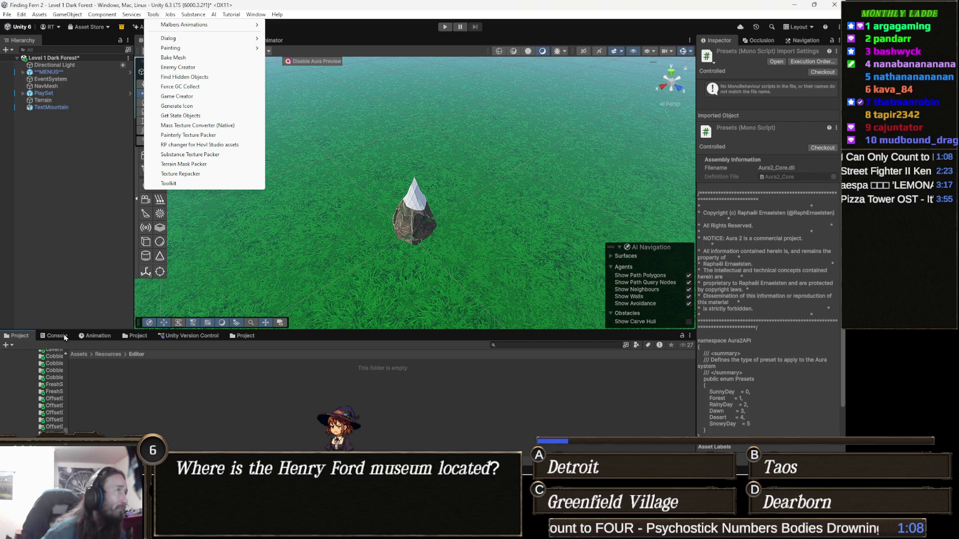
key(alt+Tab)
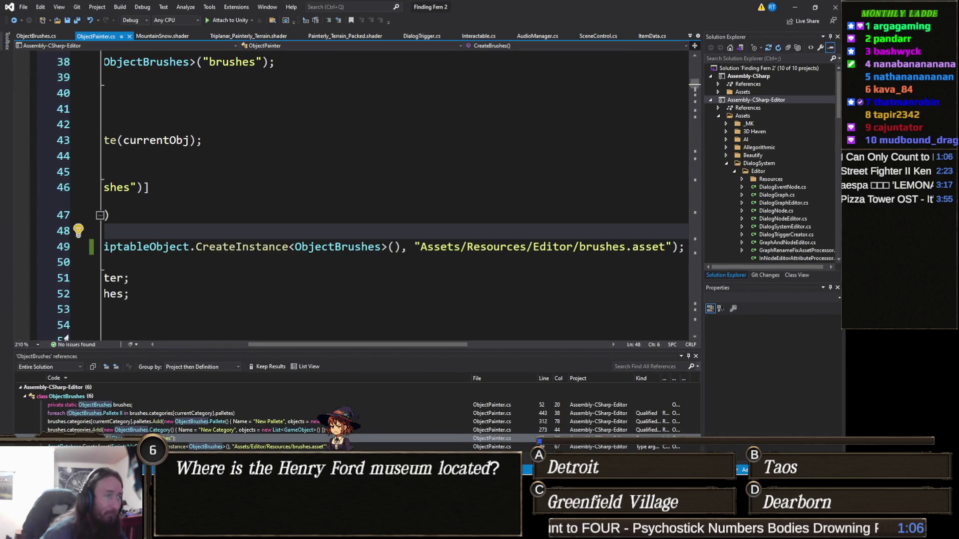
drag(115, 262, 93, 263)
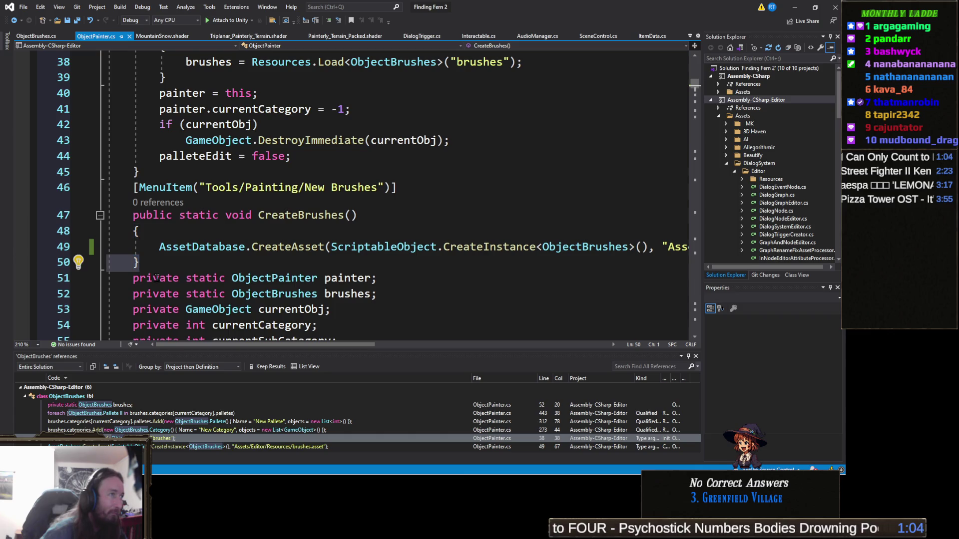
key(alt+Tab)
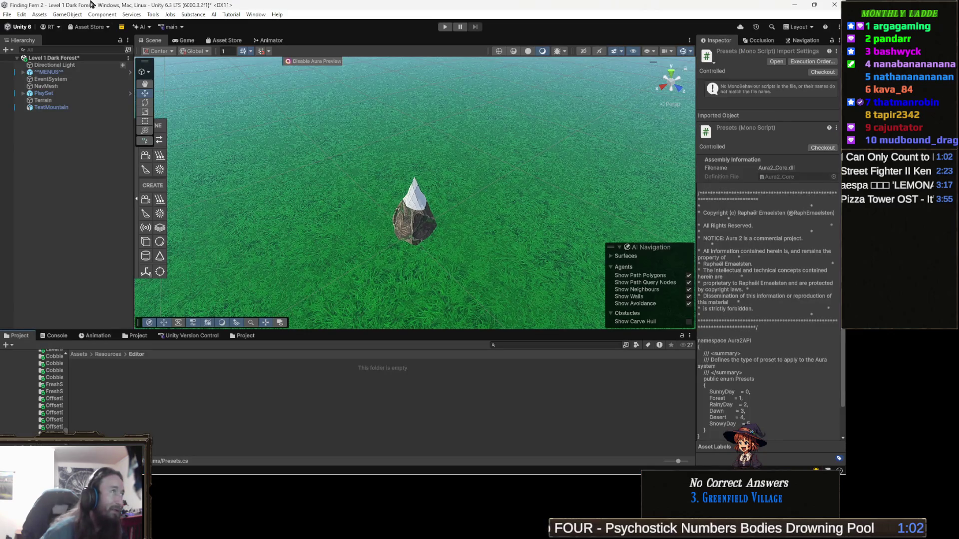
Step: Create a brushes asset in Resources/Editor with Tools > Painting > New Brushes
click(153, 15)
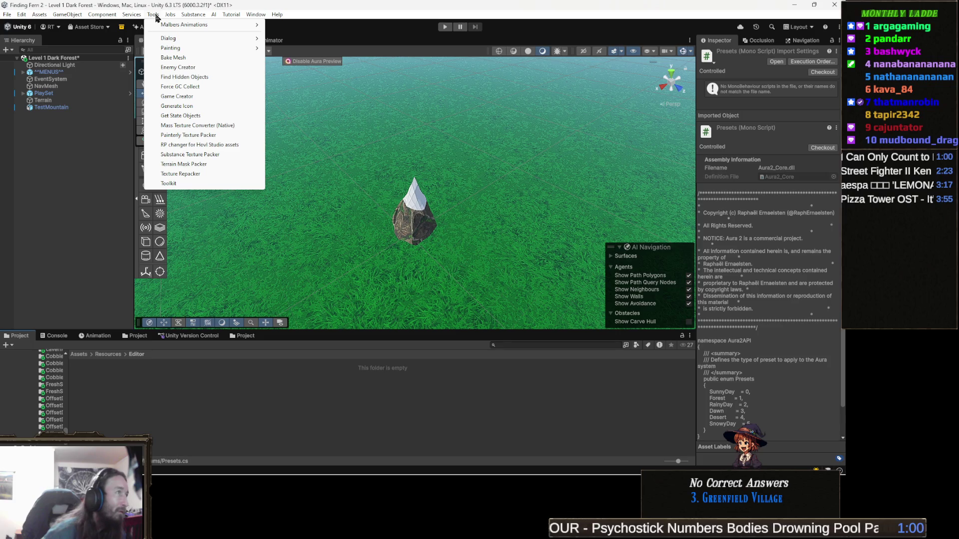
mouse_move(205, 48)
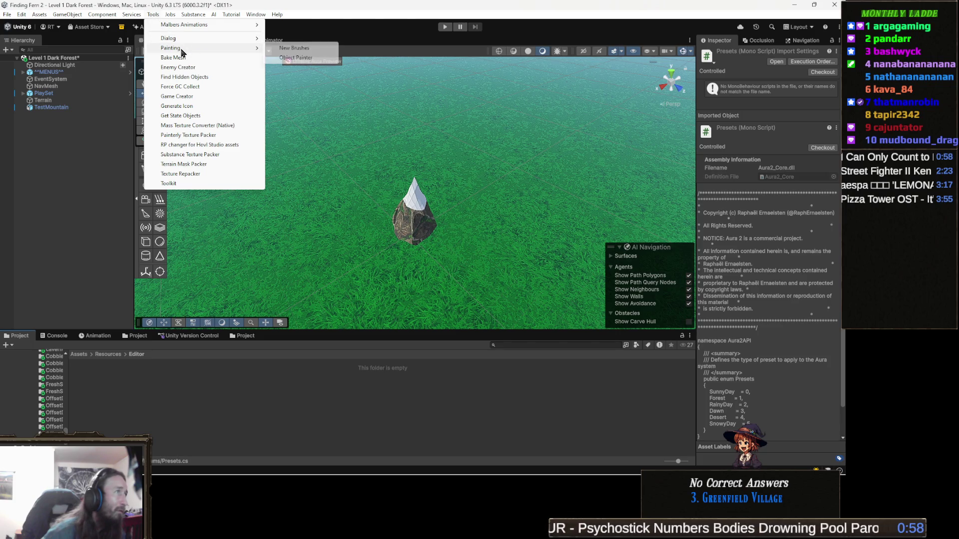
click(305, 48)
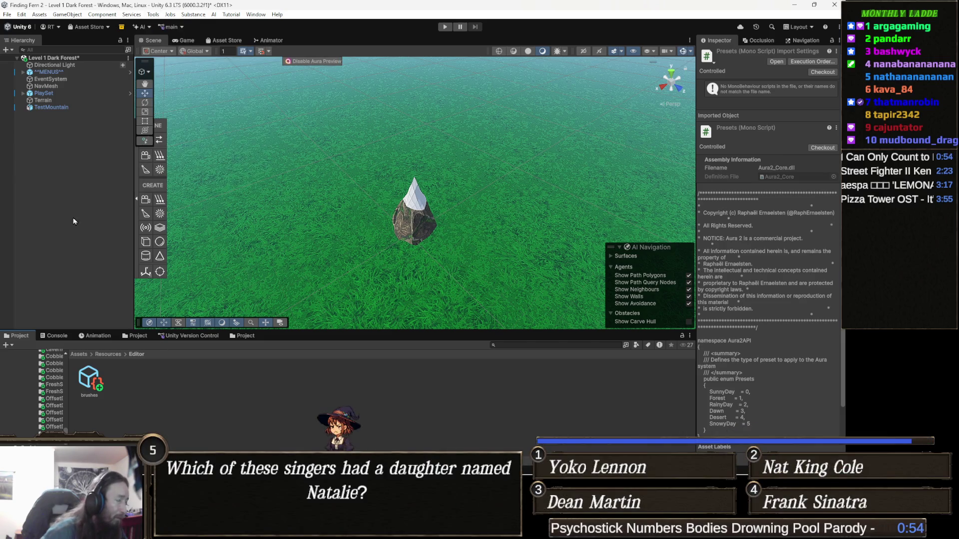
Step: Inspect the new brushes asset, deselect it, and reopen the Tools > Painting submenu
click(88, 380)
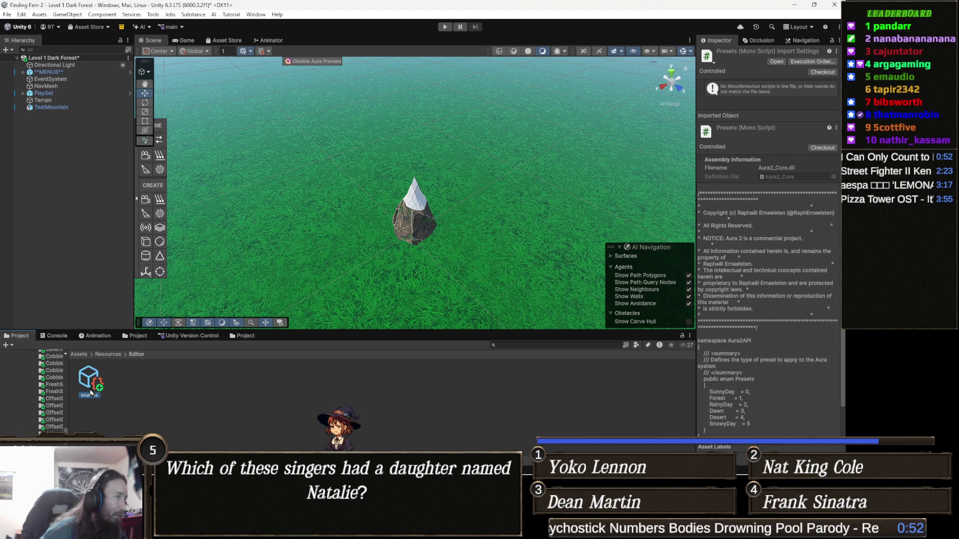
click(223, 403)
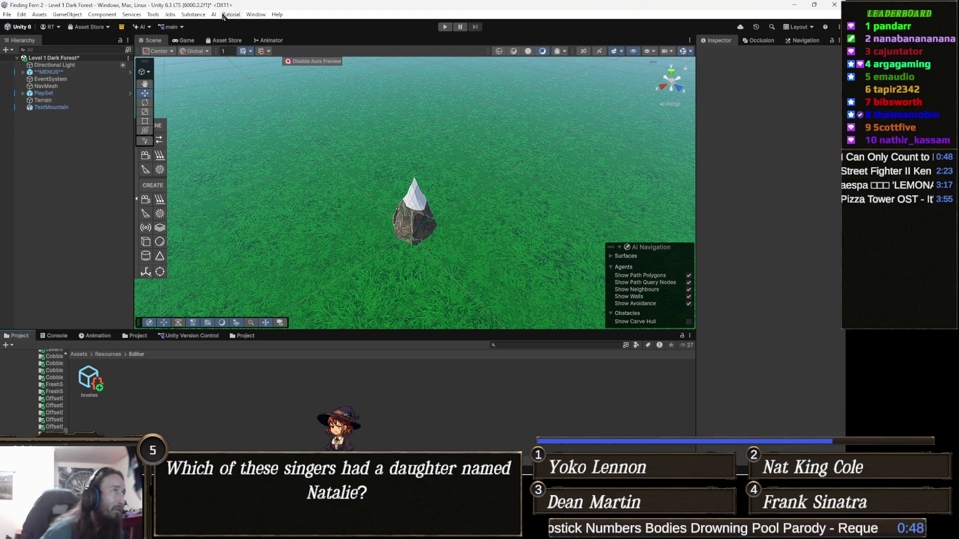
click(153, 14)
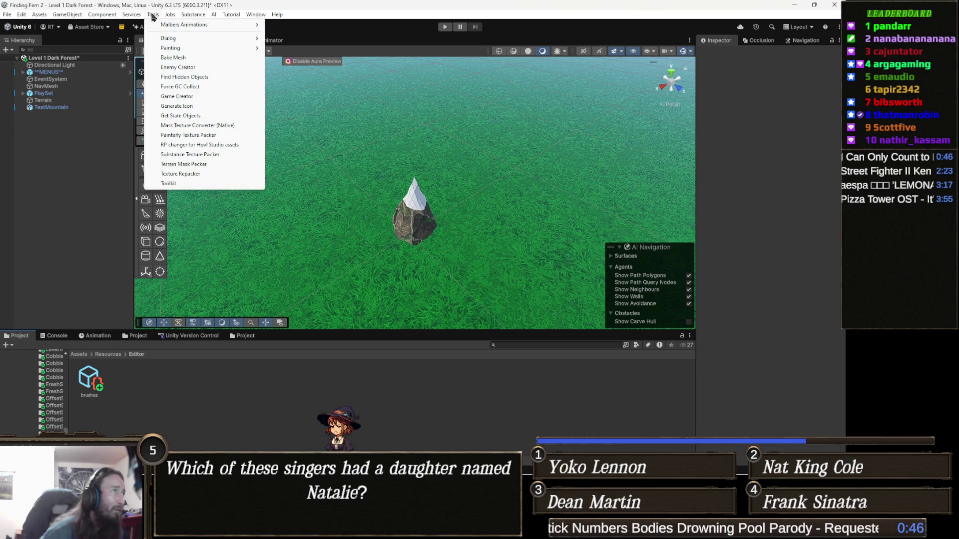
mouse_move(204, 48)
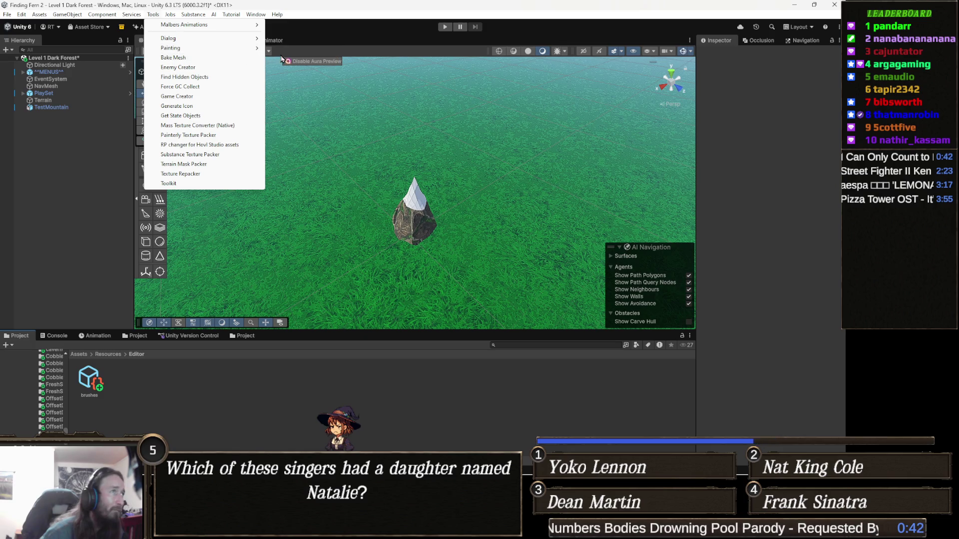
Step: Launch the Object Painter and trace its NullReferenceException to ObjectPainter.cs line 145
mouse_move(246, 48)
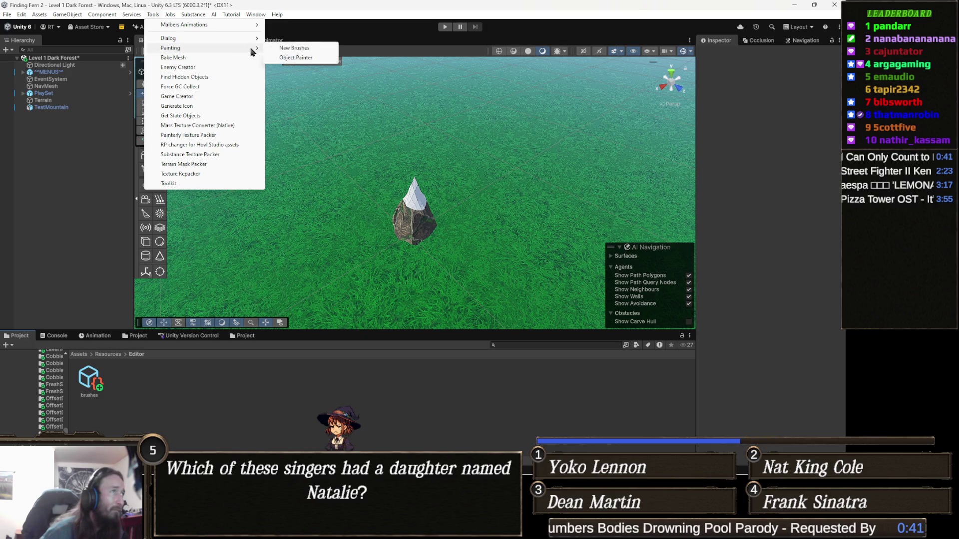
click(307, 58)
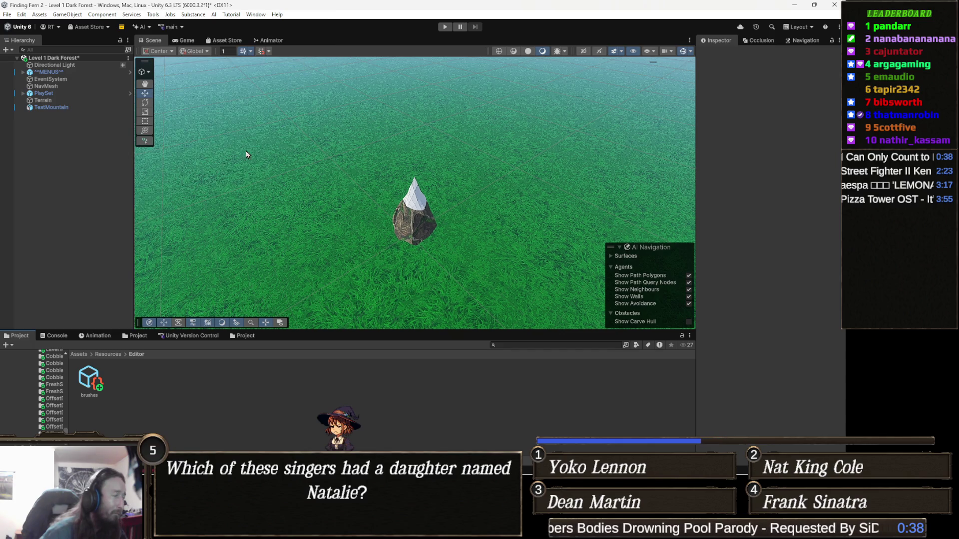
click(62, 339)
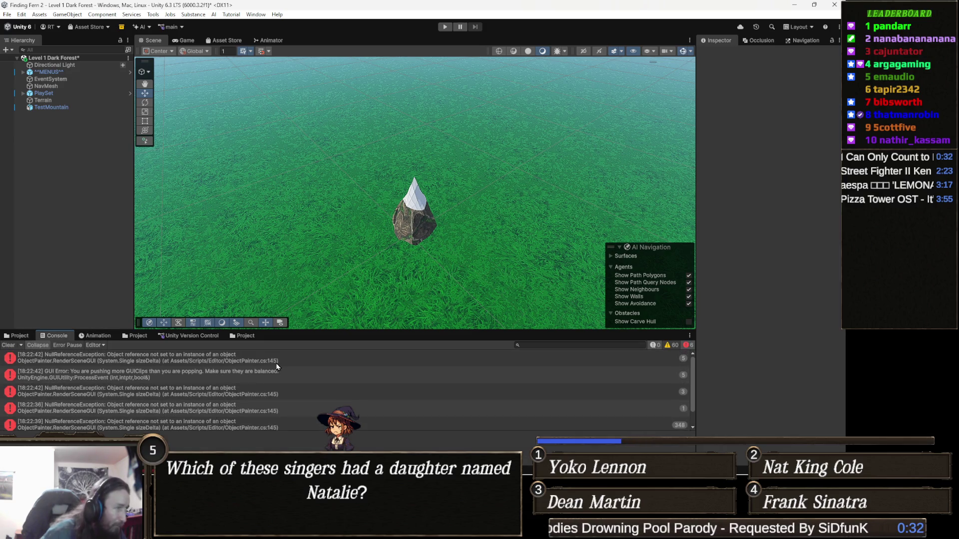
double_click(267, 357)
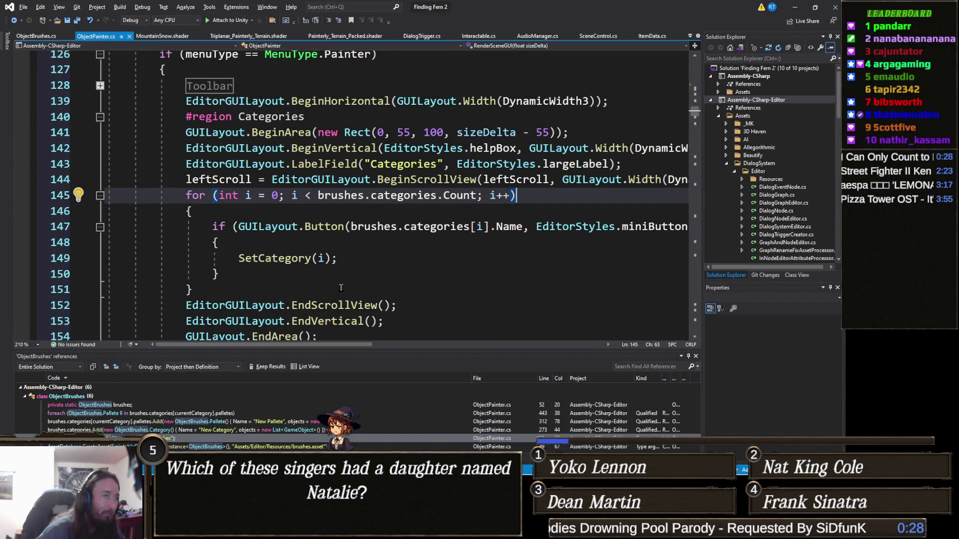
Step: Back in Unity, clear the Console errors and select the brushes asset in Project
key(alt+Tab)
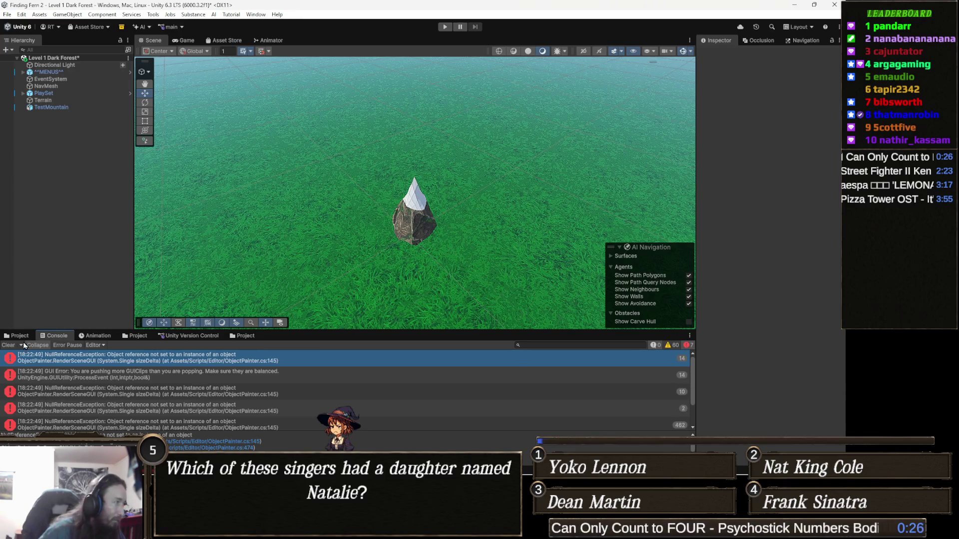
click(9, 348)
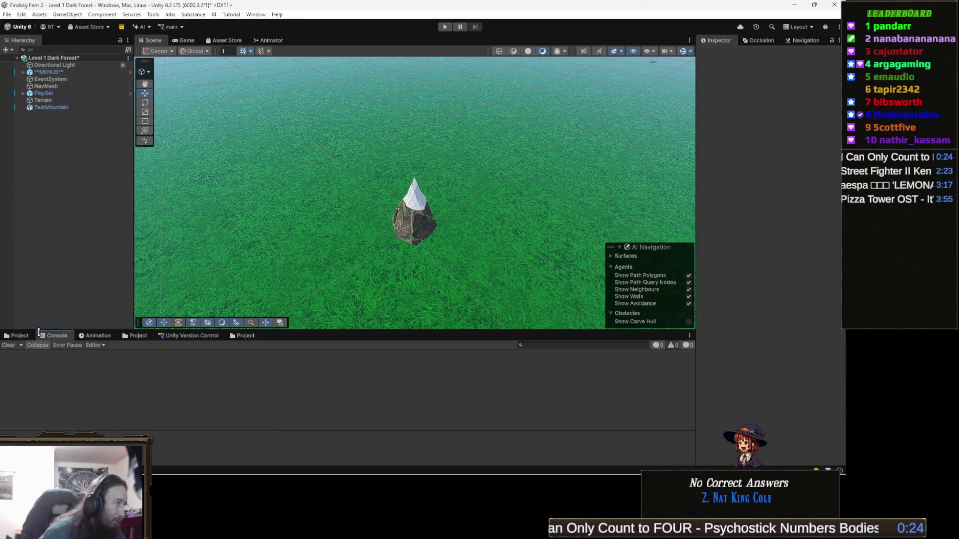
click(26, 336)
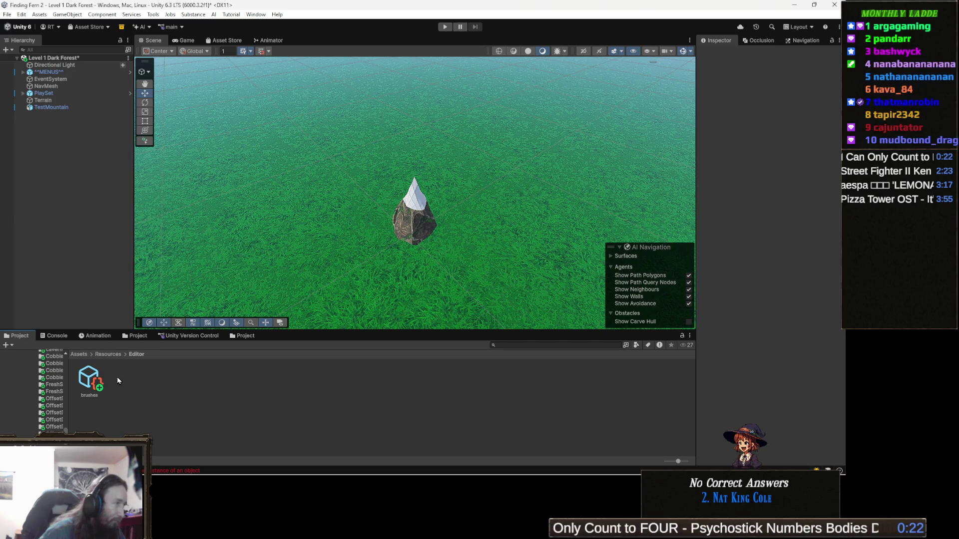
click(89, 379)
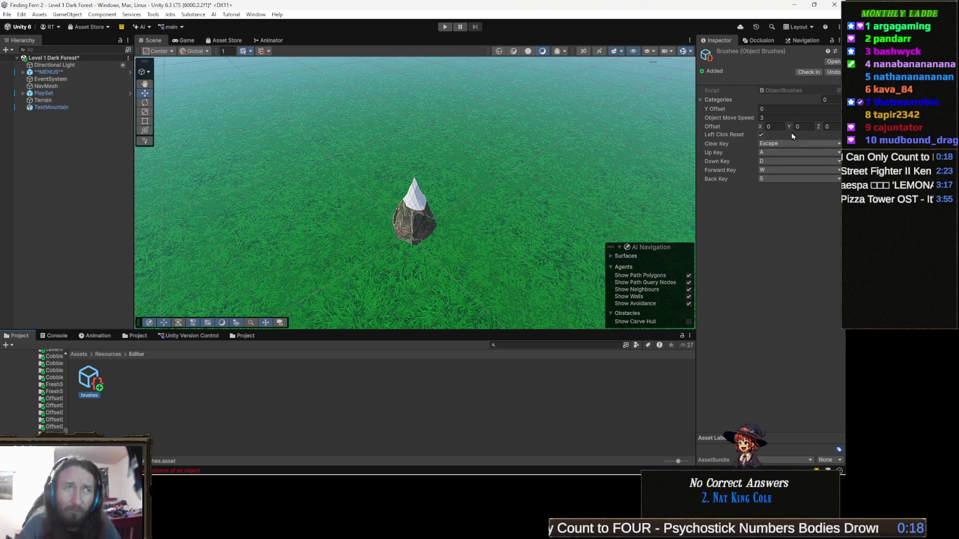
Step: Set the brushes asset's Categories size to 1 and name Element 0 'Mountains'
click(729, 101)
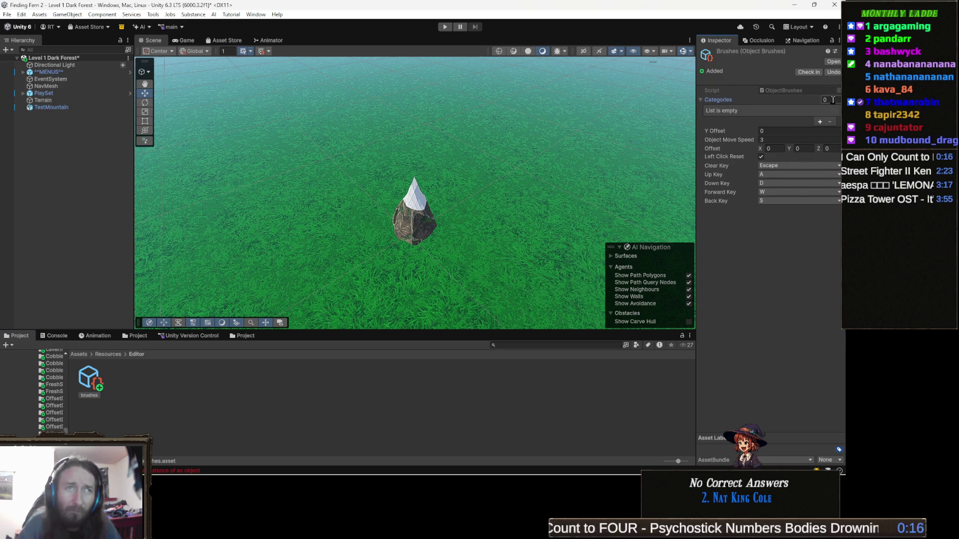
click(837, 101)
text(1)
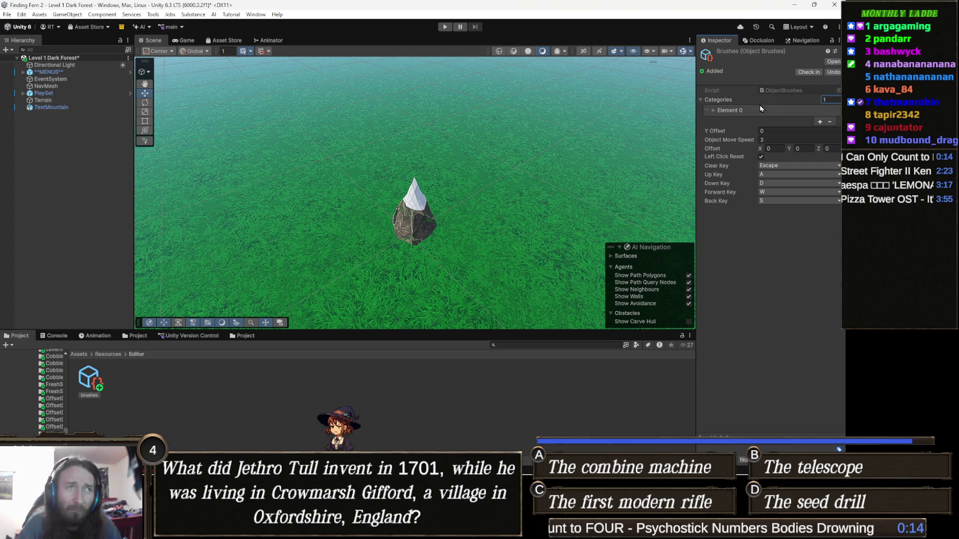
click(752, 110)
click(779, 119)
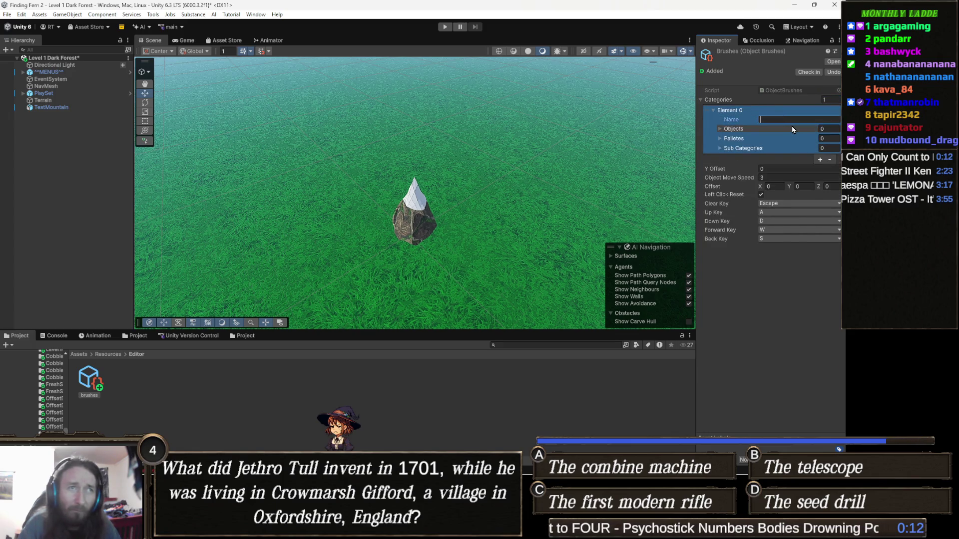
text(Mountains)
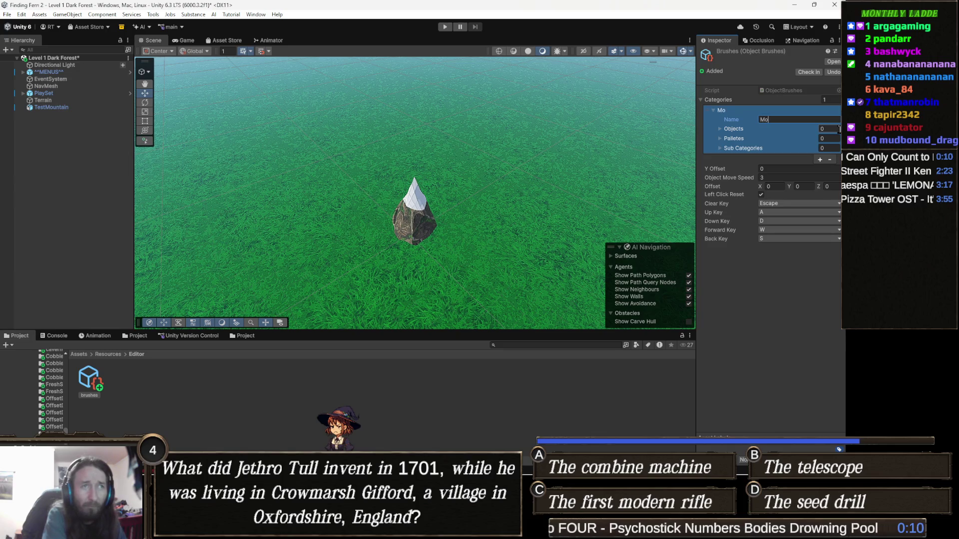
click(766, 269)
click(755, 134)
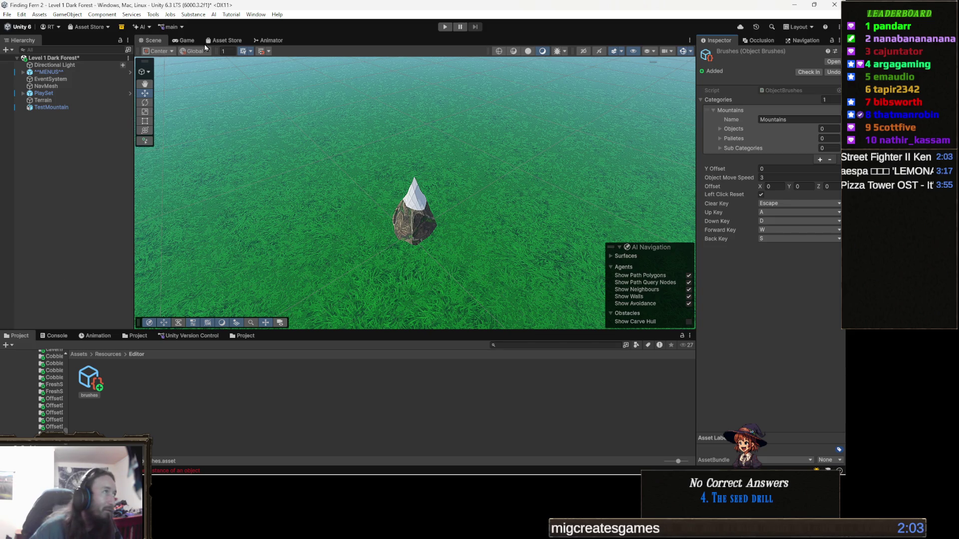
click(153, 14)
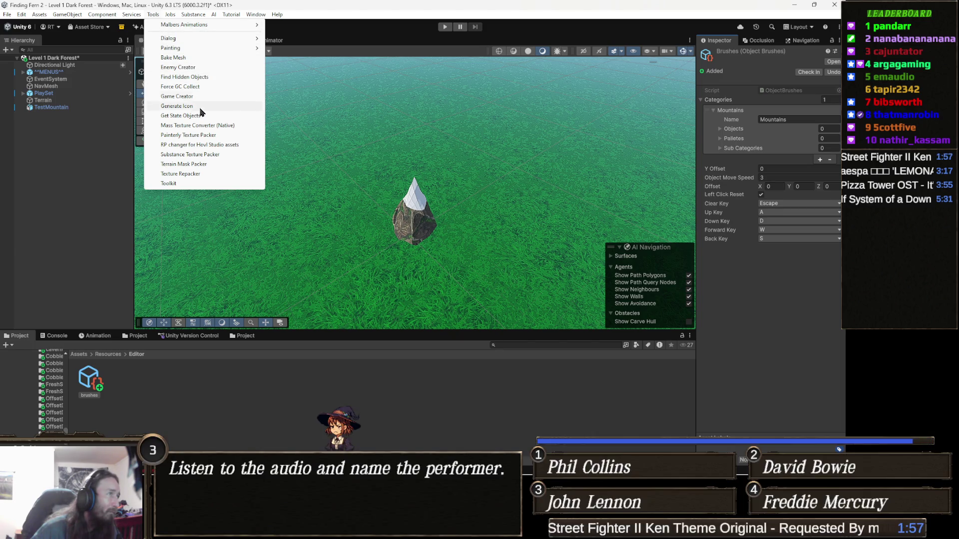
Step: Relaunch the Object Painter, check the Console, and expand Mountains' empty Sub Categories list
mouse_move(188, 50)
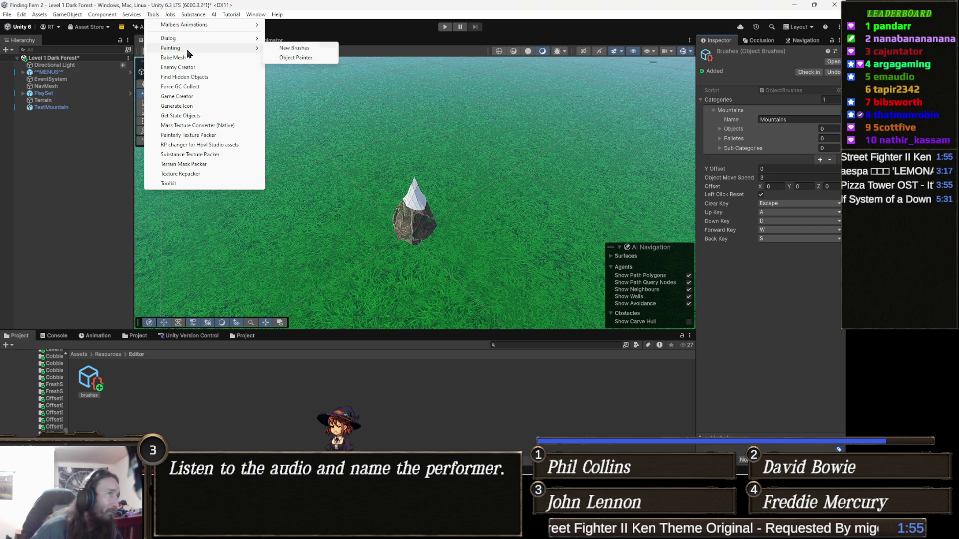
click(311, 58)
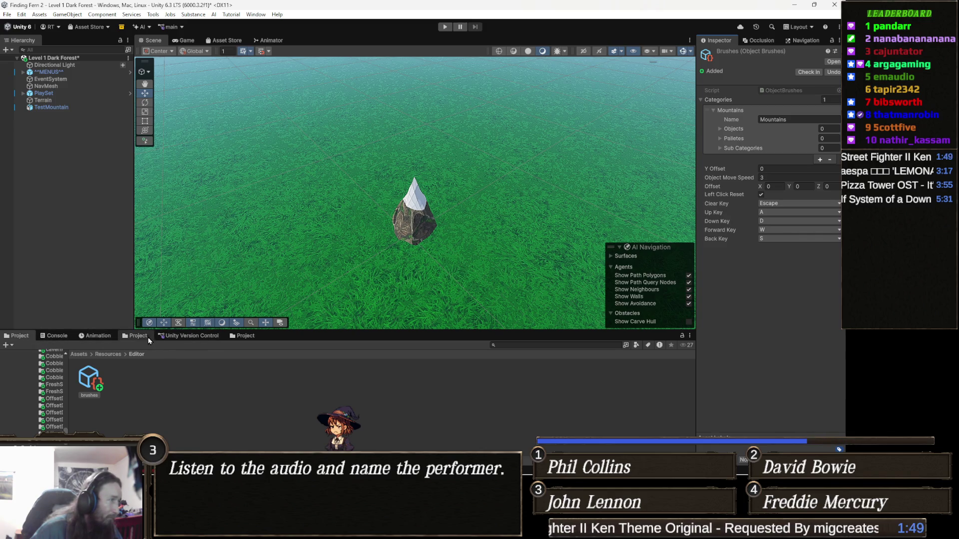
click(60, 337)
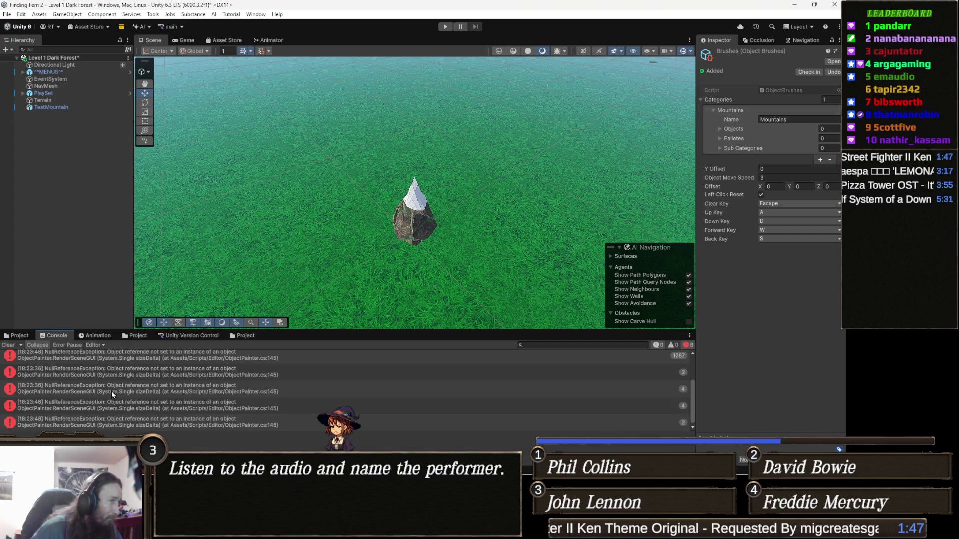
click(17, 336)
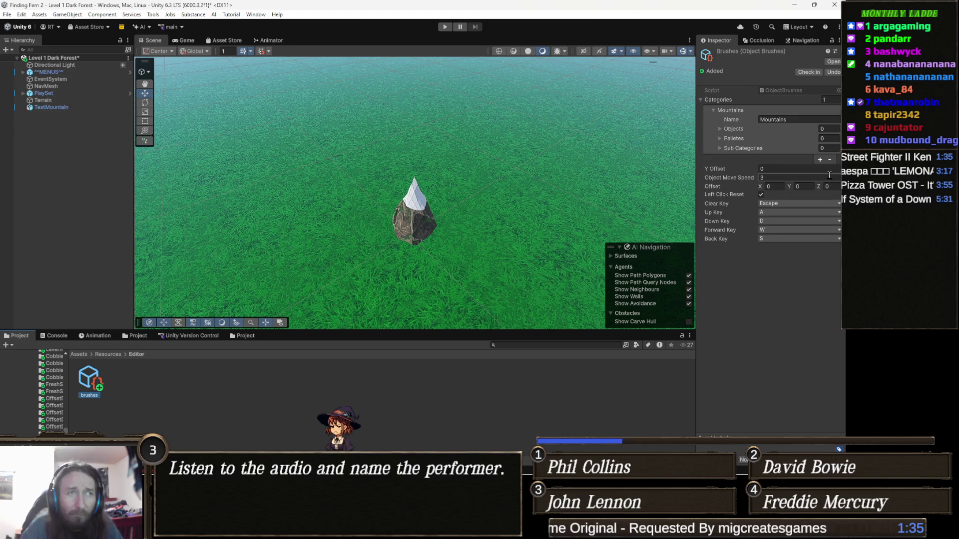
click(748, 149)
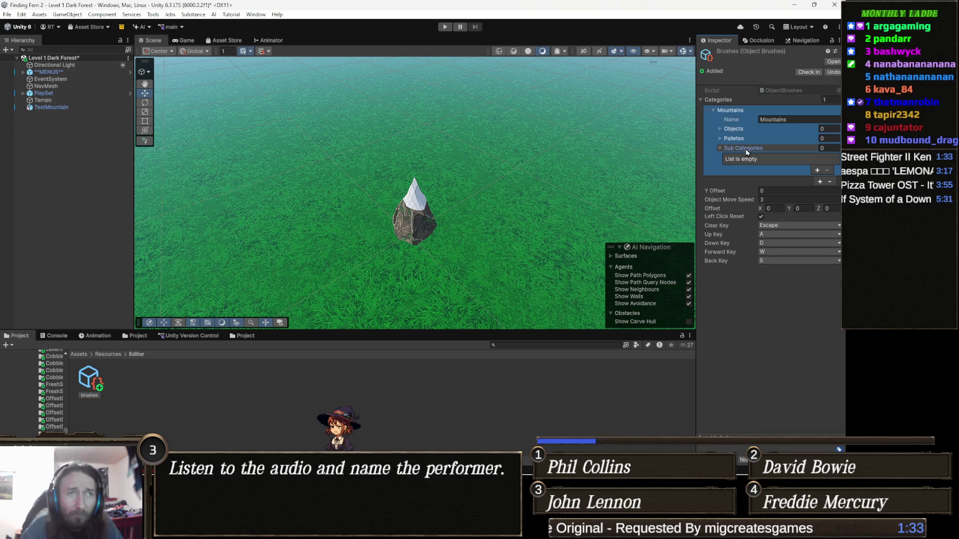
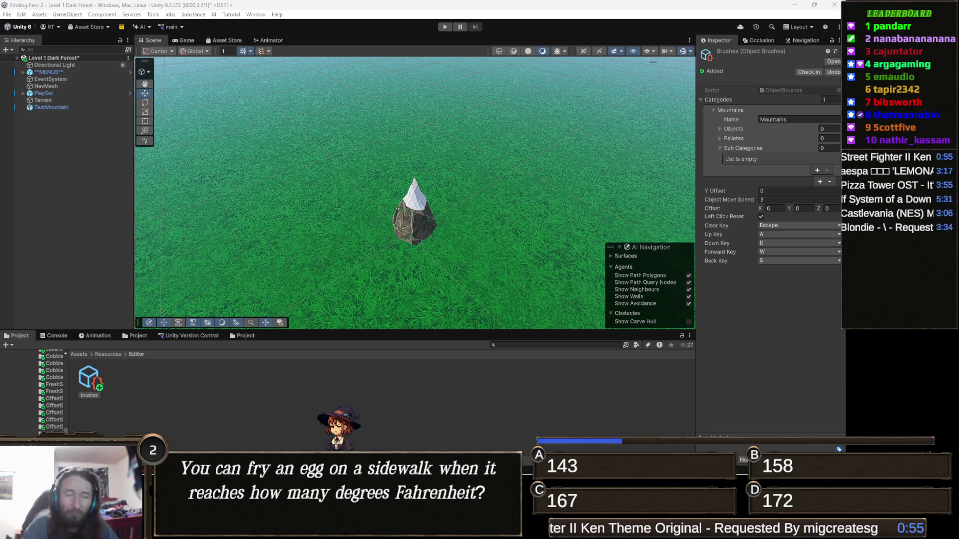
Step: Set the Mountains category's Objects size to 1, expand its list, and go back to the top-level Assets folder
click(810, 160)
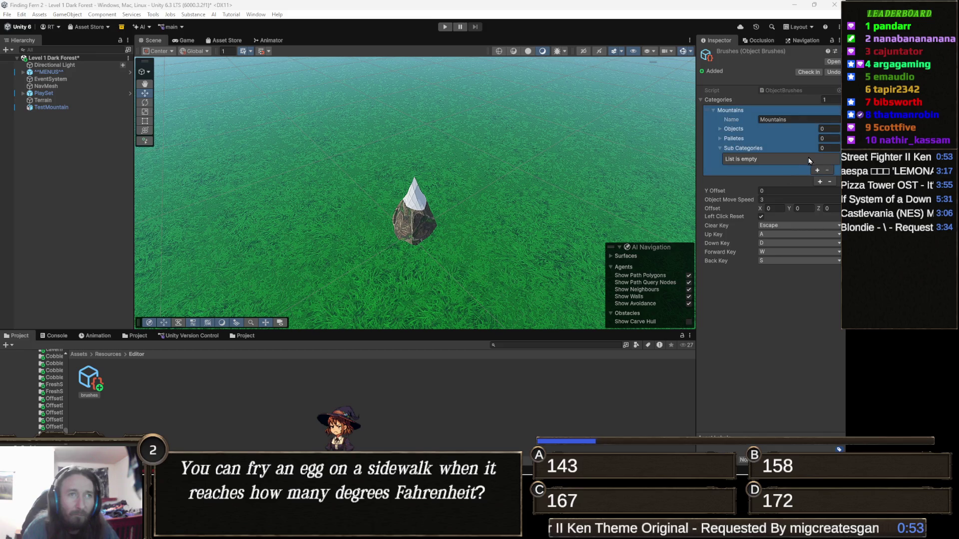
click(721, 198)
click(799, 158)
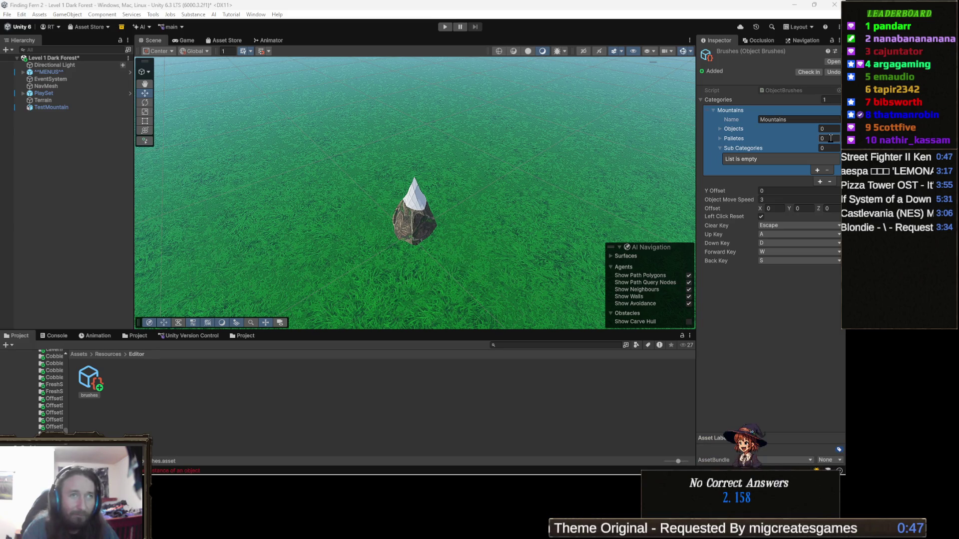
click(830, 129)
text(1)
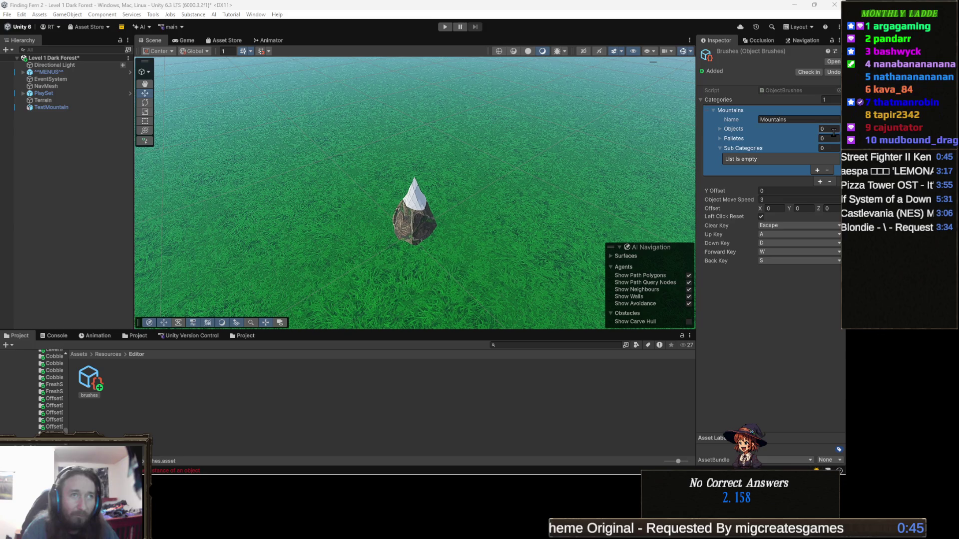
click(749, 130)
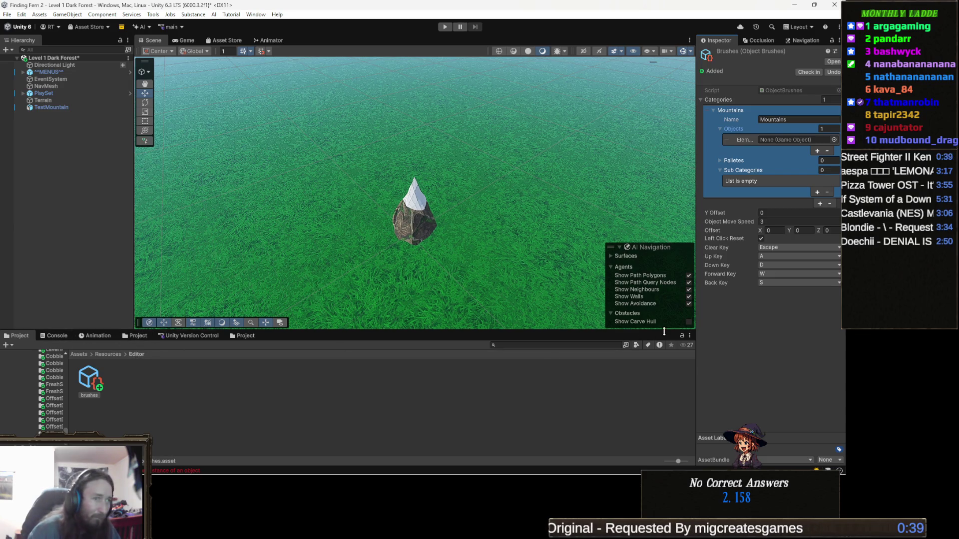
click(81, 356)
scroll(425, 412, down, 2)
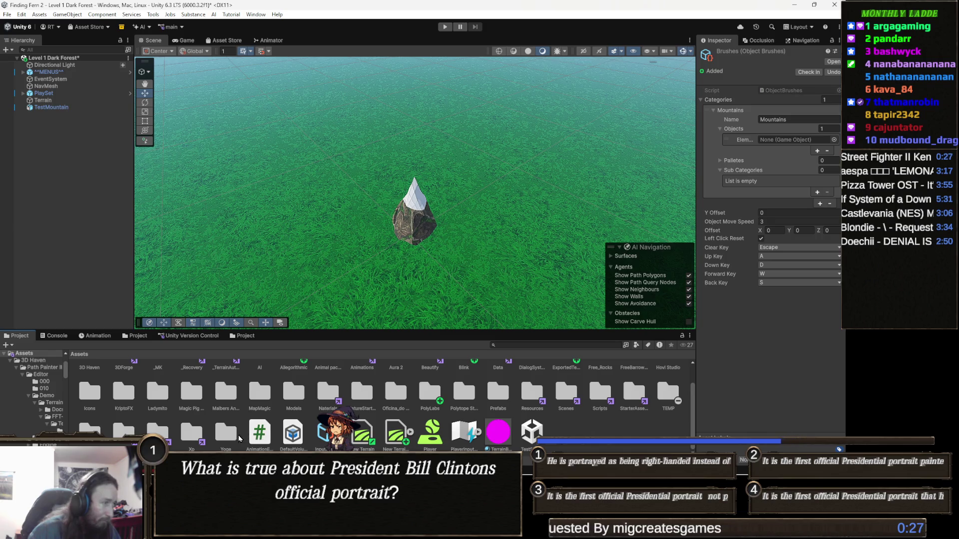
Step: Open the TEMP folder and save TestMountain into it as a prefab
click(670, 394)
double_click(669, 395)
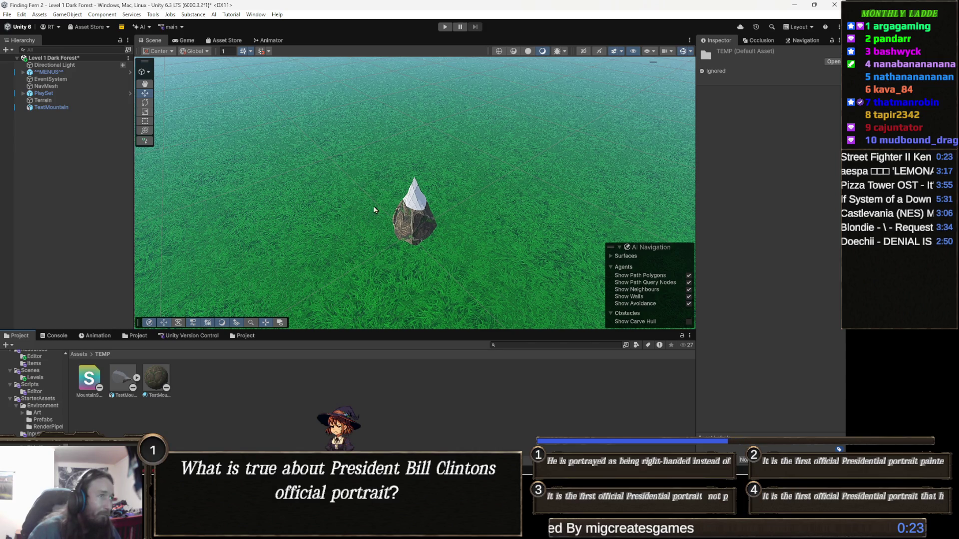
click(411, 222)
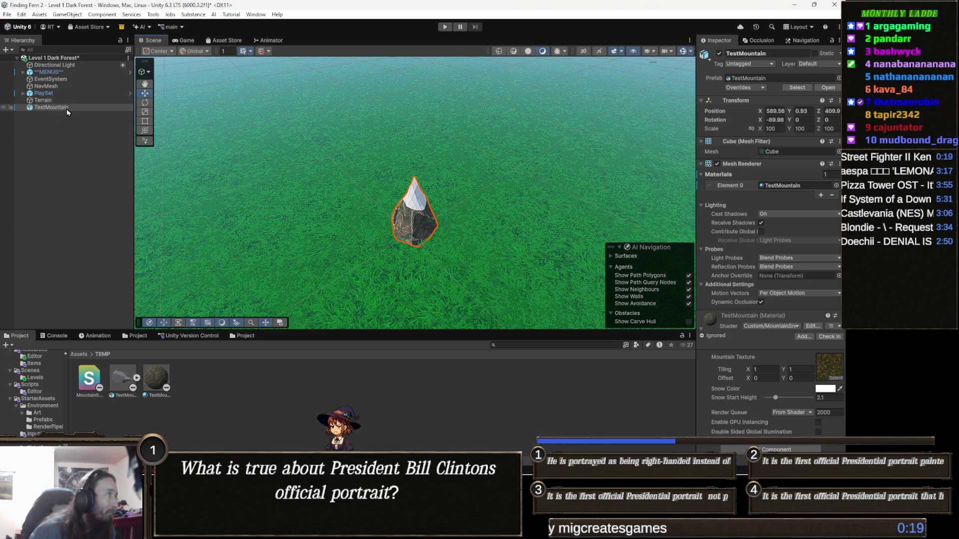
drag(244, 391, 244, 391)
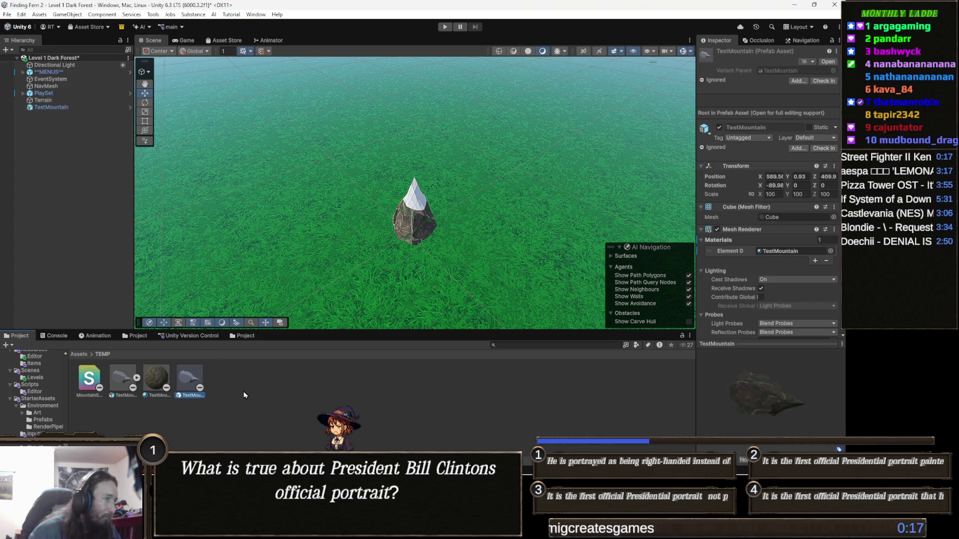
Step: Delete TestMountain from the scene and return to the top-level Assets folder
click(62, 108)
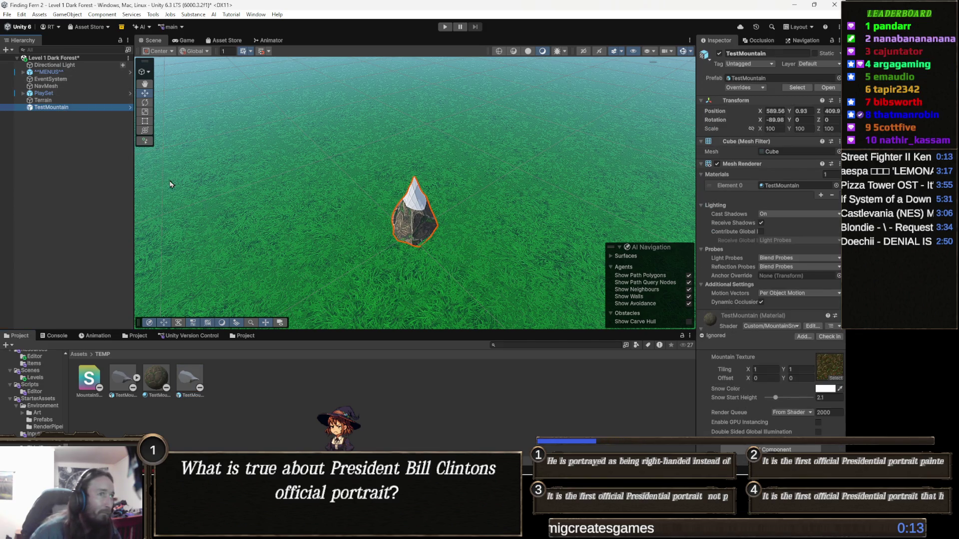
key(Delete)
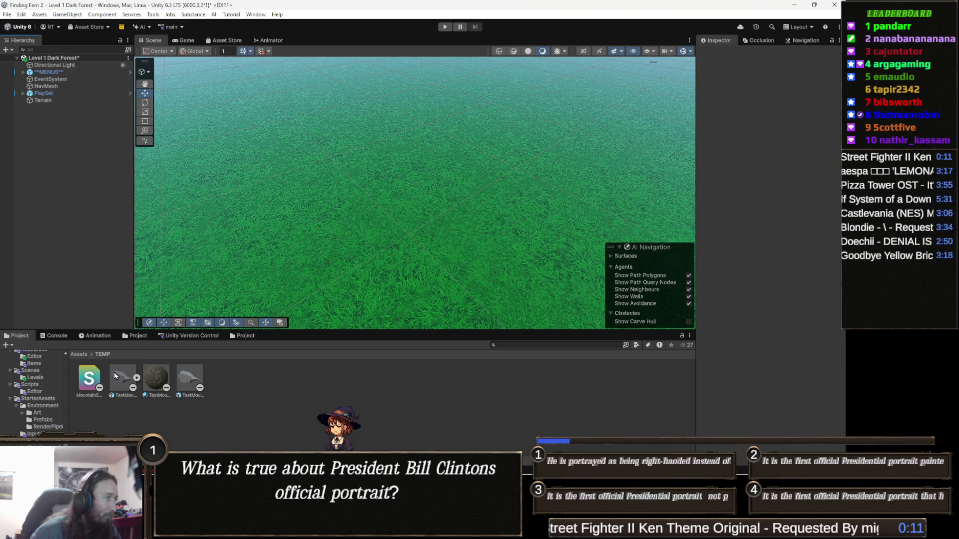
click(79, 355)
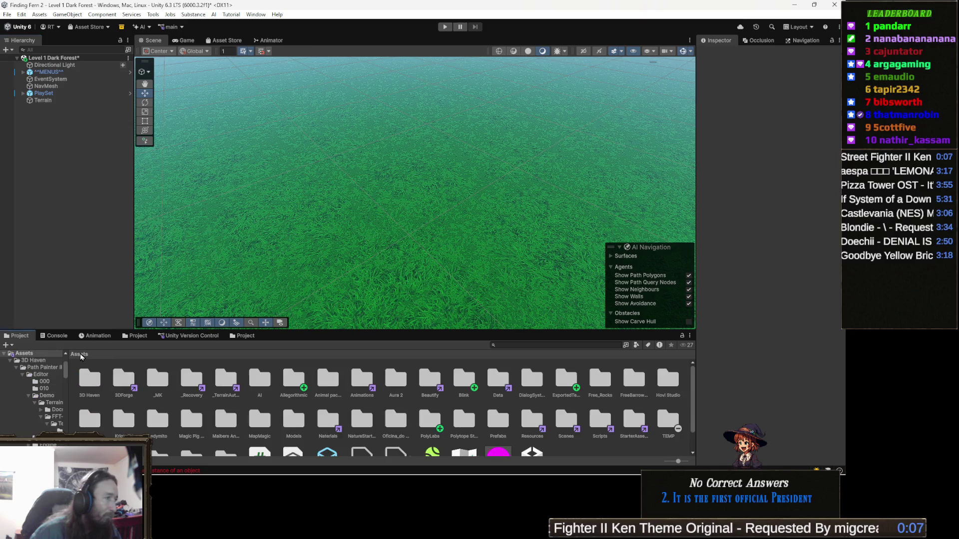
Step: Open Resources/Editor, select the brushes asset, and select its Mountains category in the Inspector
scroll(324, 428, down, 2)
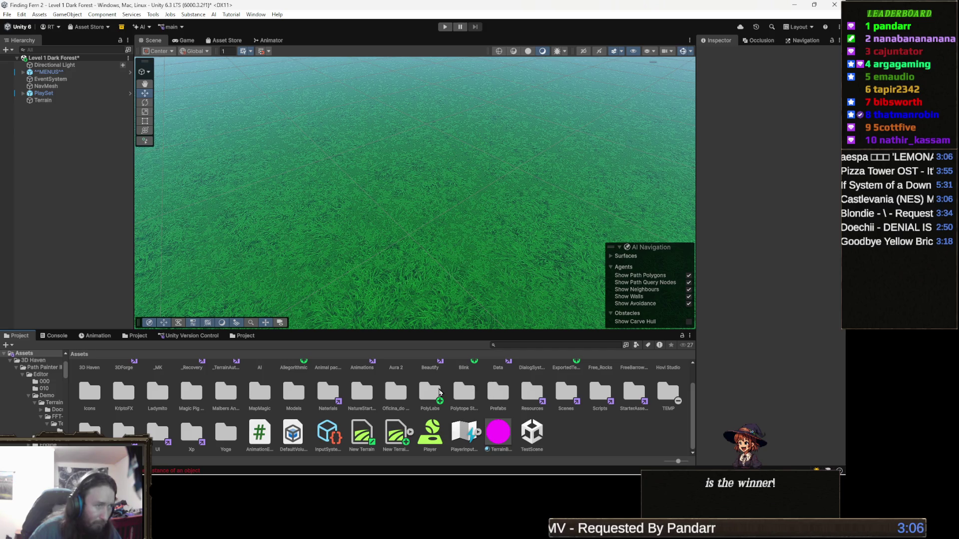
double_click(531, 397)
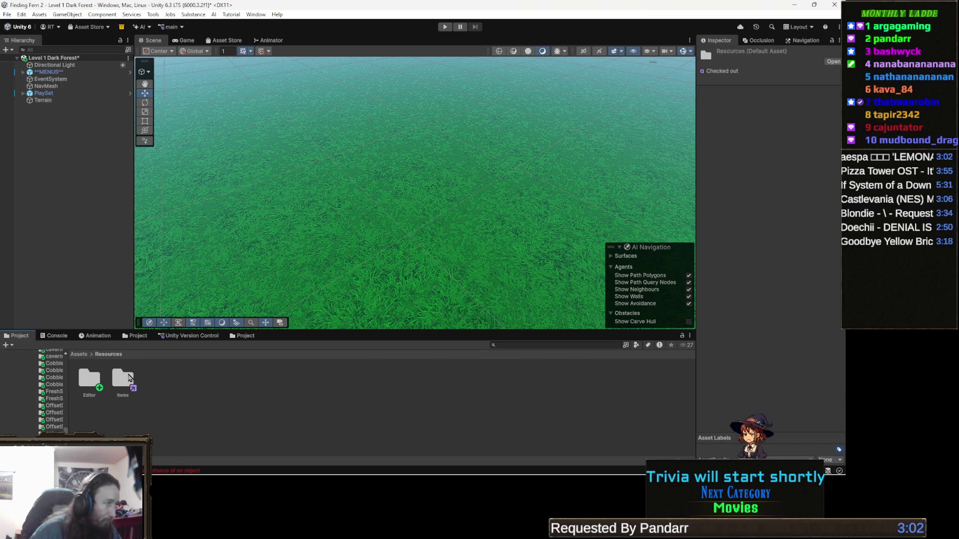
double_click(85, 387)
click(90, 381)
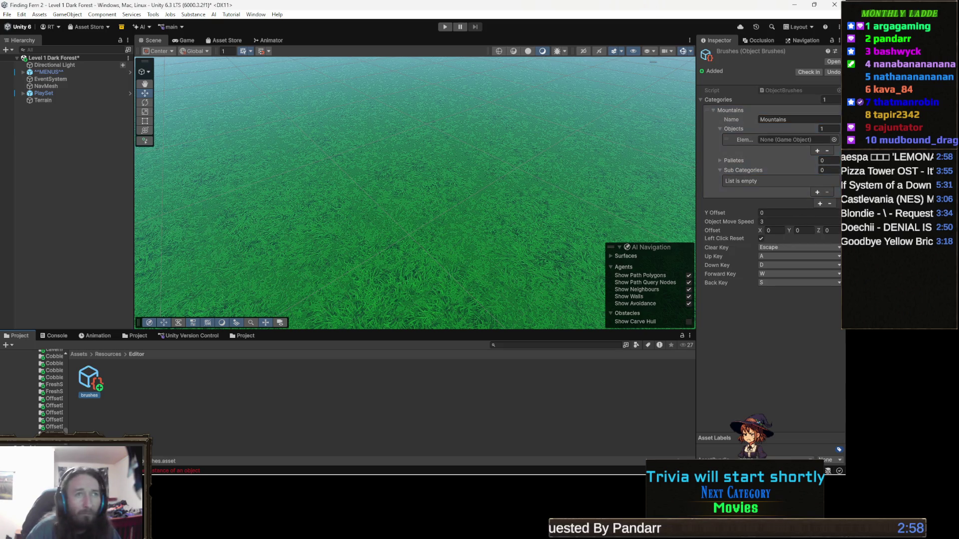
click(791, 195)
click(803, 209)
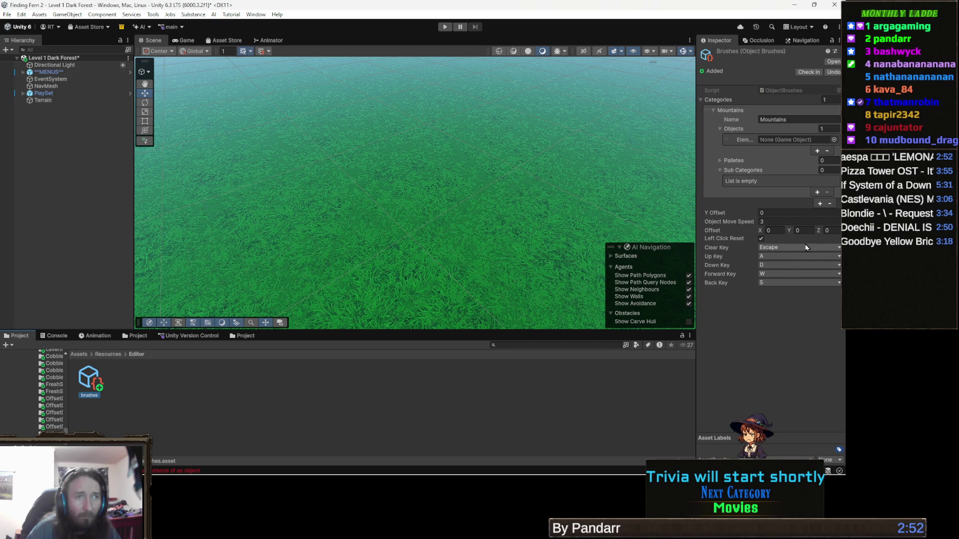
click(773, 193)
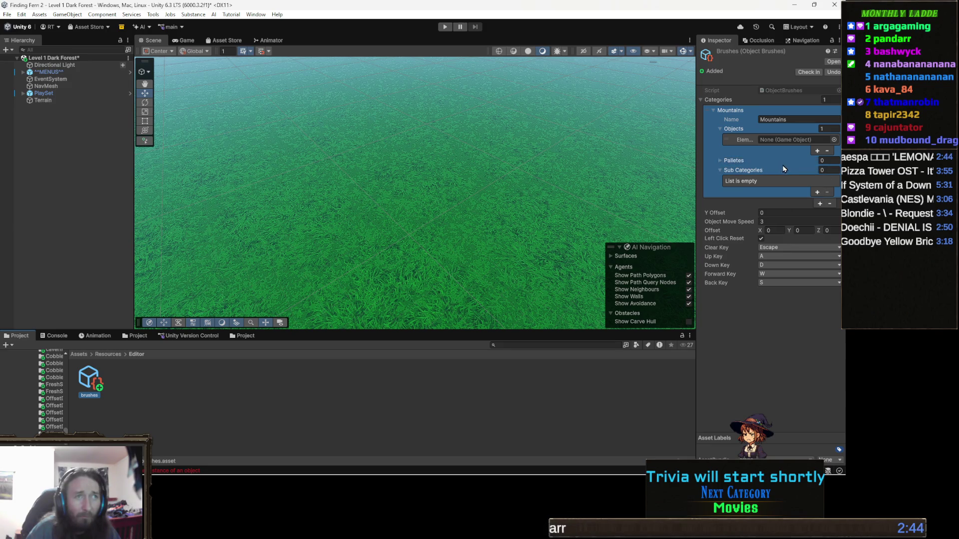
Step: Pick the TestMountain prefab from Assets for the Mountains object slot, then save the project
click(834, 139)
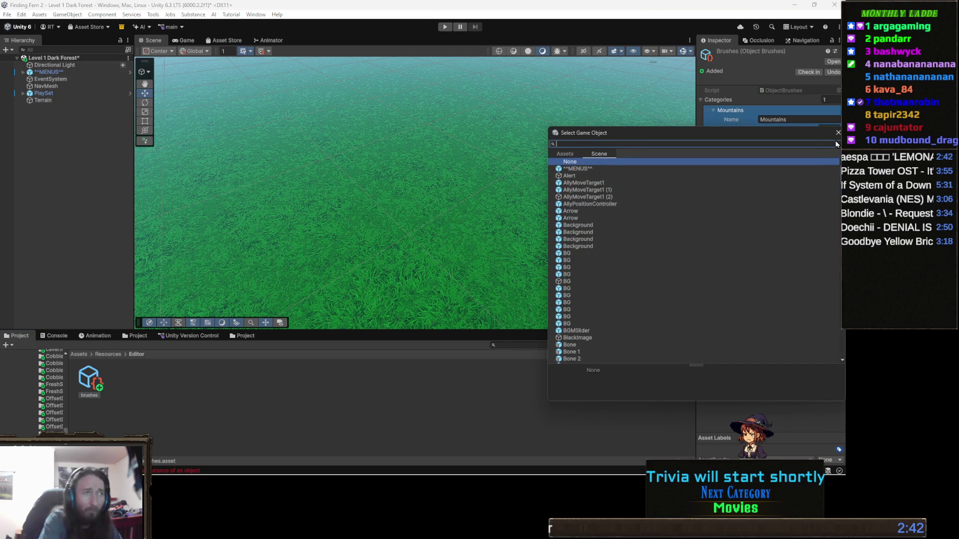
text(mount)
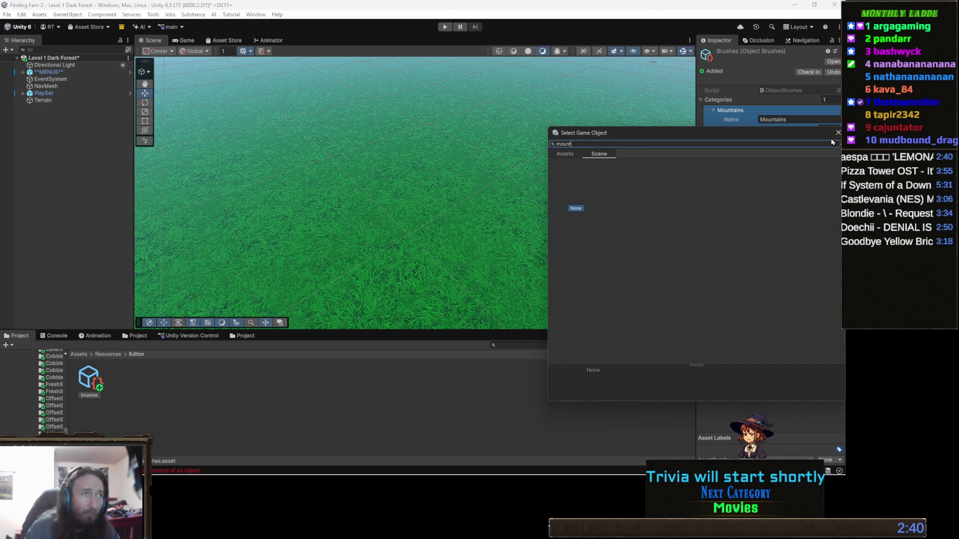
click(566, 155)
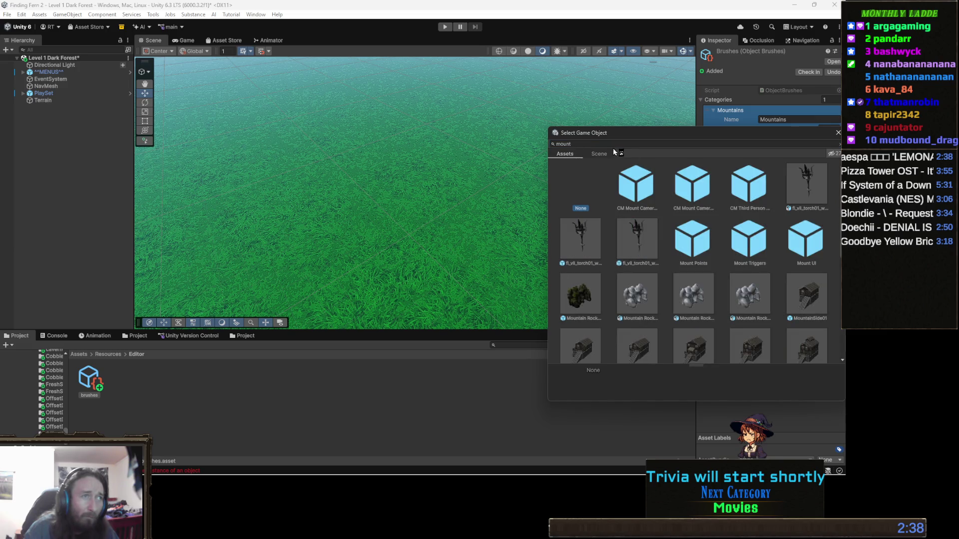
key(ctrl+a)
text(testr)
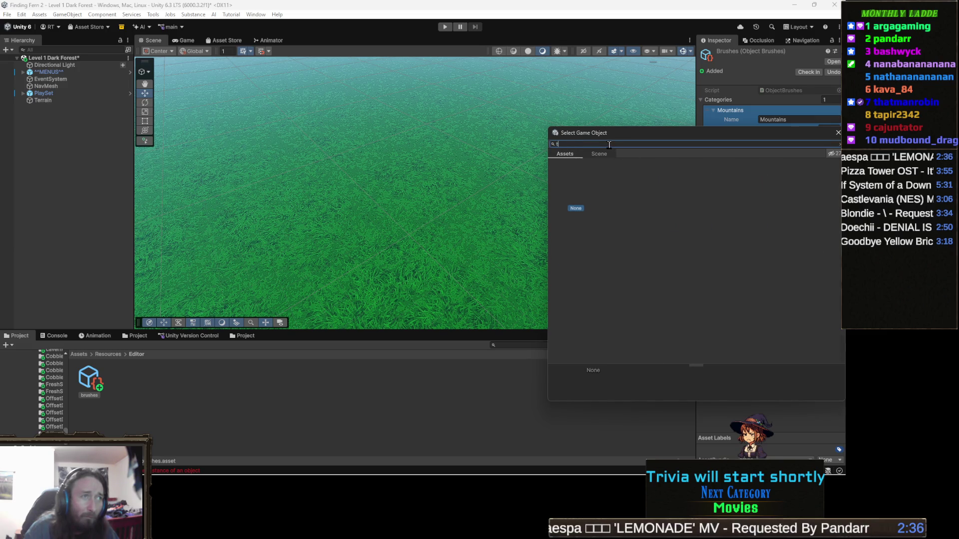
key(BackSpace)
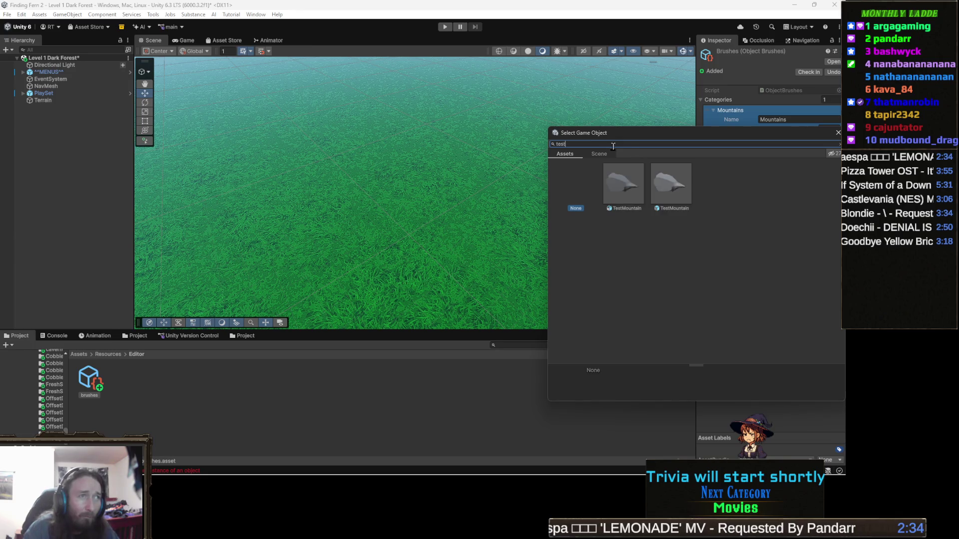
click(676, 190)
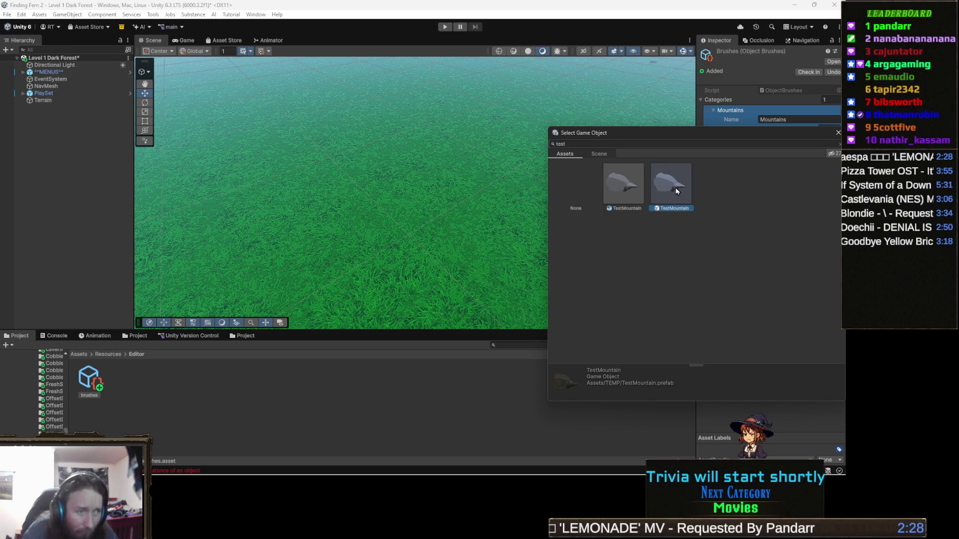
double_click(675, 188)
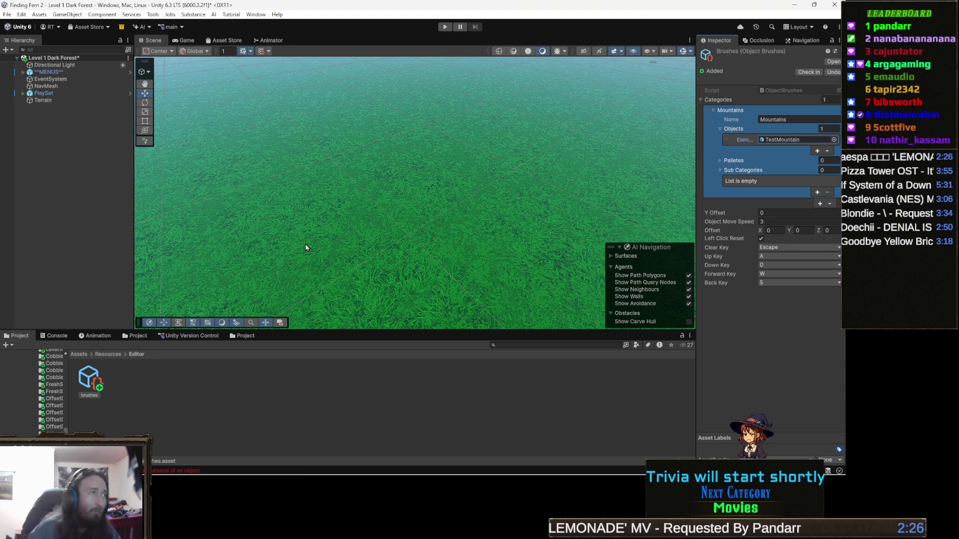
click(9, 14)
click(50, 110)
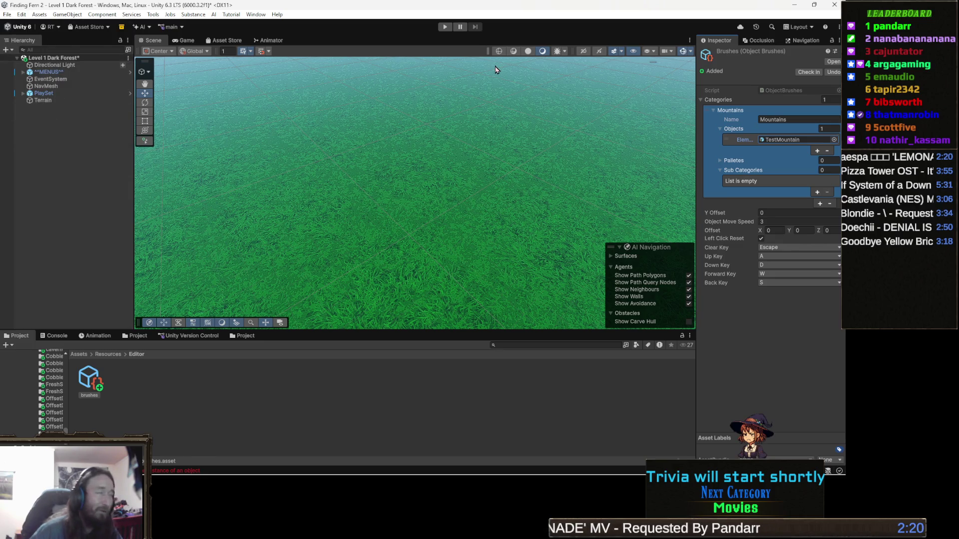
Step: Close the saved Unity project and bring up Unity Hub from the taskbar
click(835, 6)
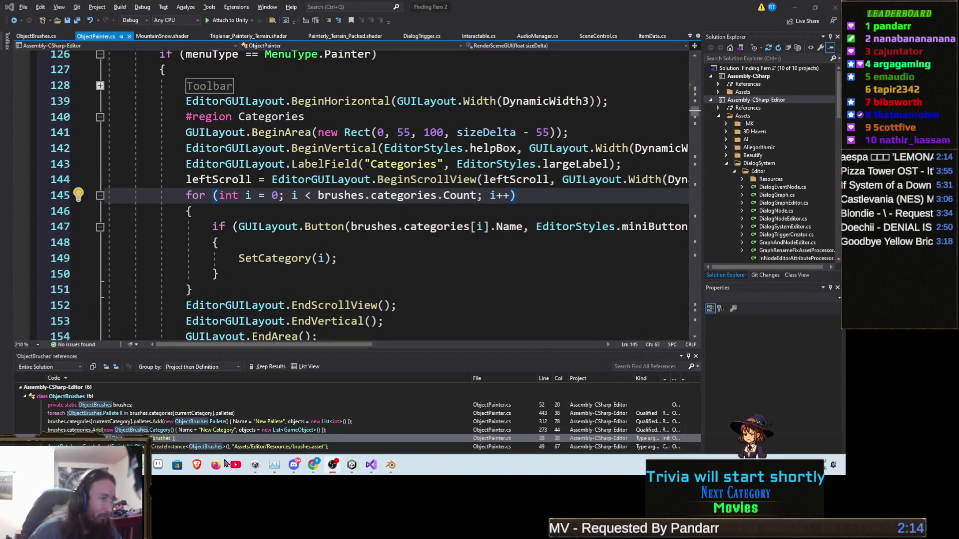
mouse_move(352, 472)
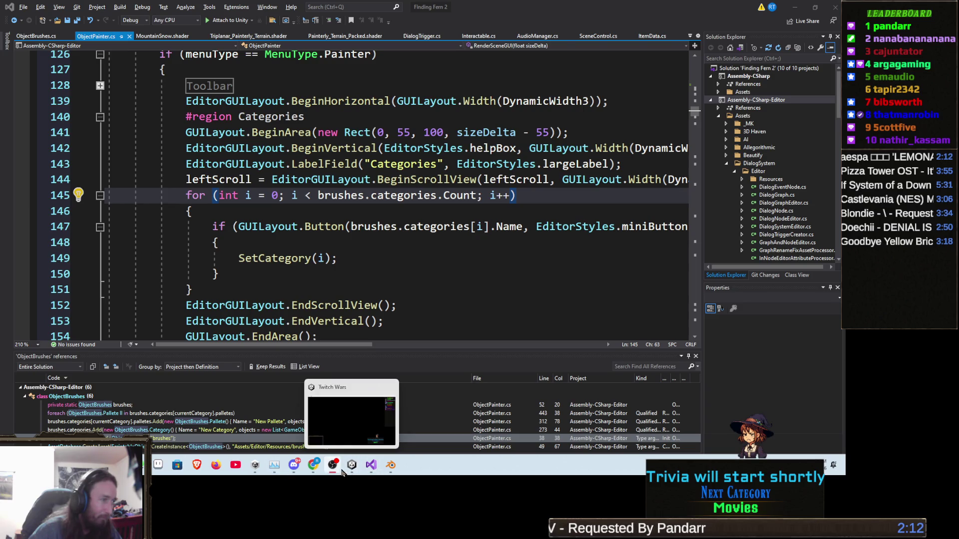
click(255, 465)
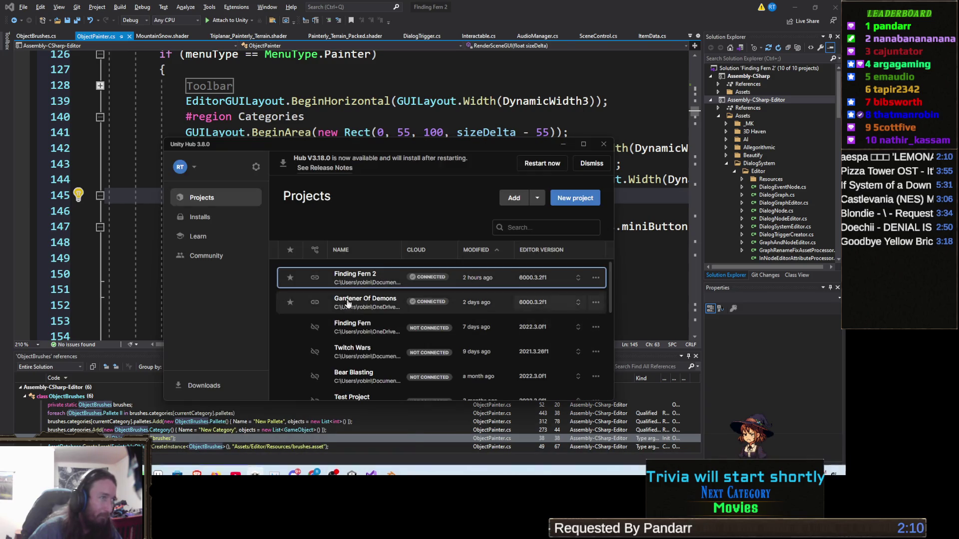
Step: Reopen Finding Fern 2 from Unity Hub and postpone the InfinityPBR review reminder
click(336, 278)
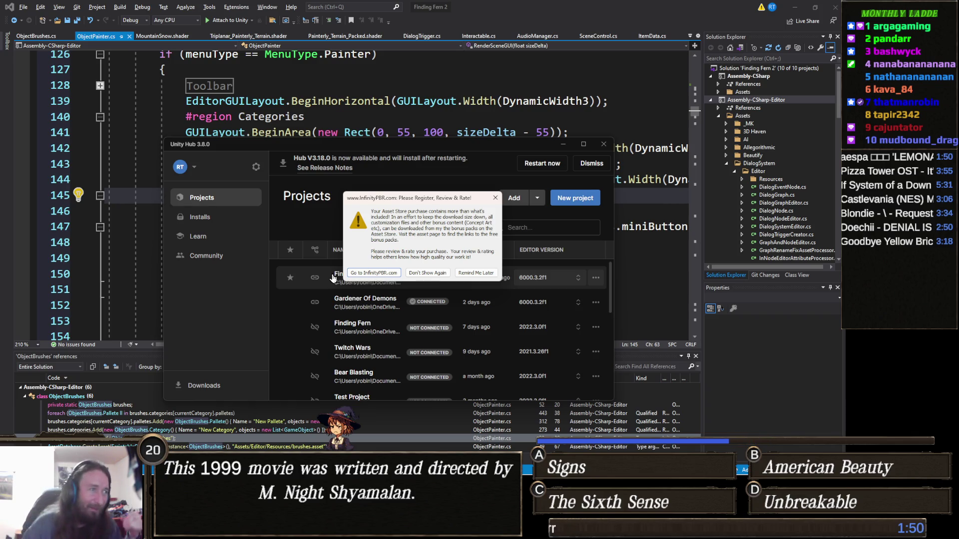
click(488, 273)
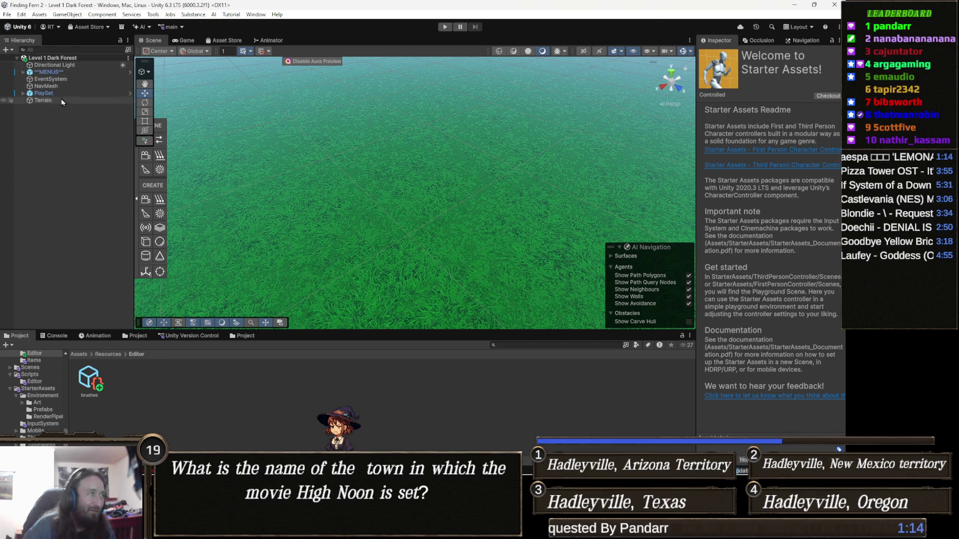
Step: Toggle the scene tools overlay, check and deselect the Terrain, then open the Tools menu
click(149, 75)
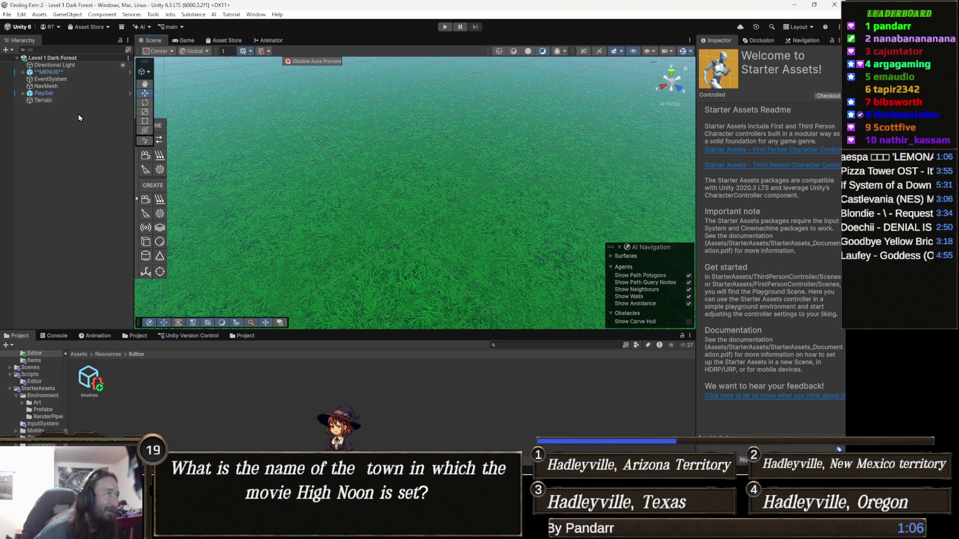
click(77, 144)
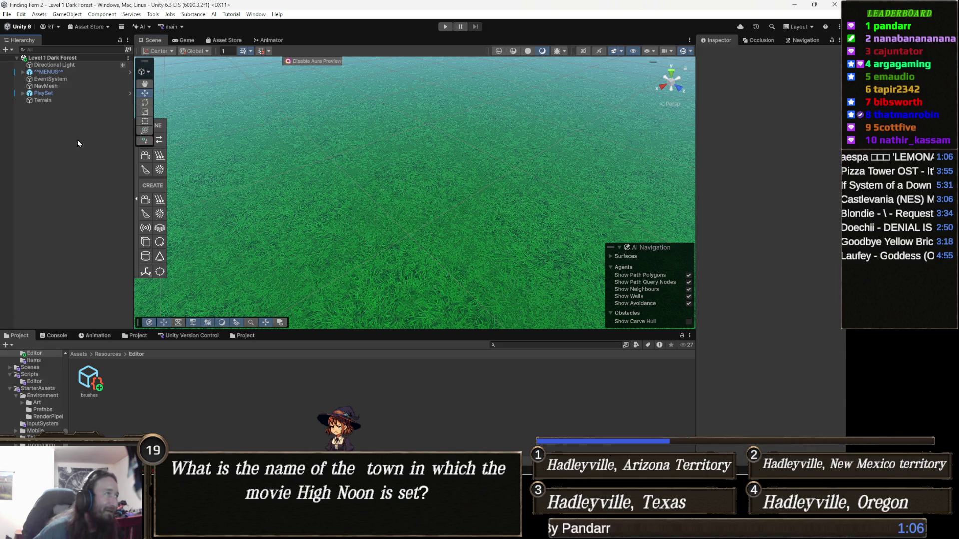
click(147, 68)
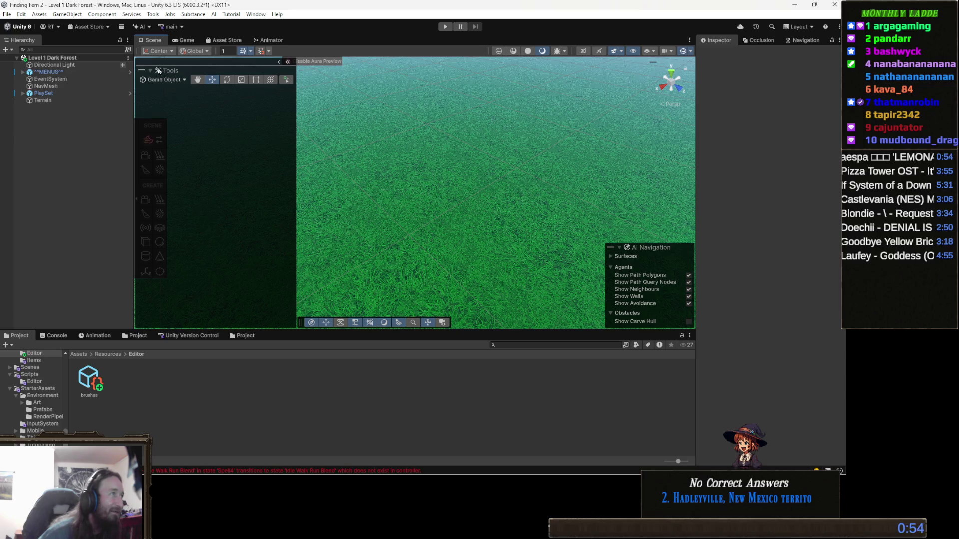
click(279, 63)
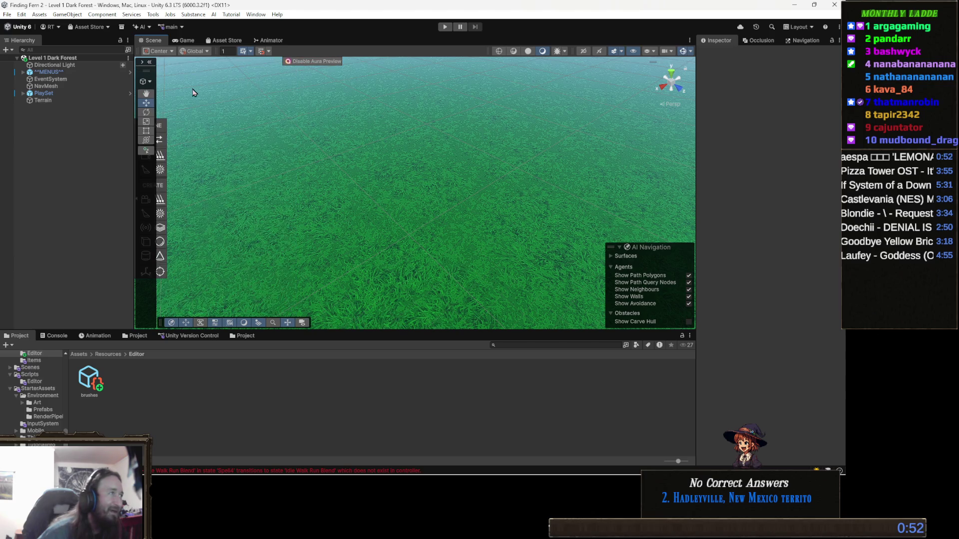
click(165, 127)
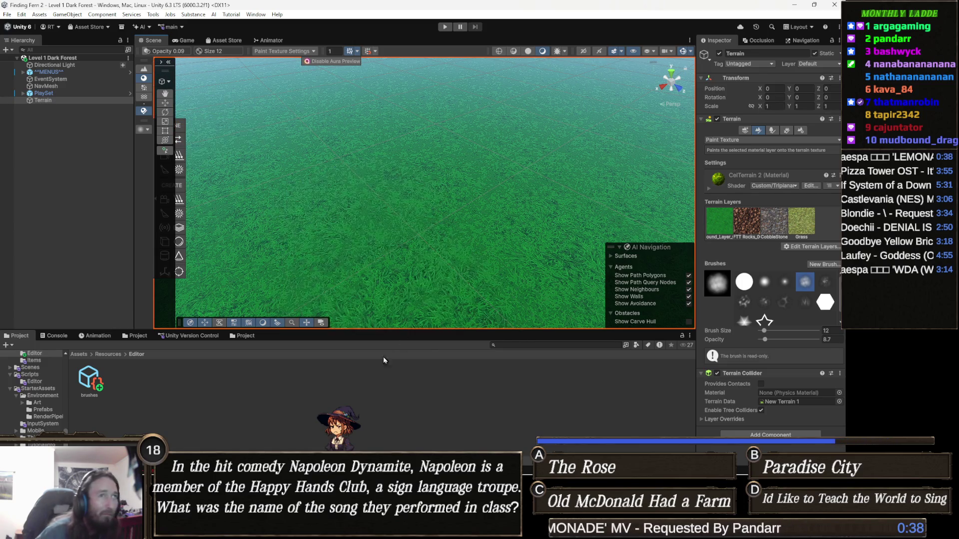
click(327, 385)
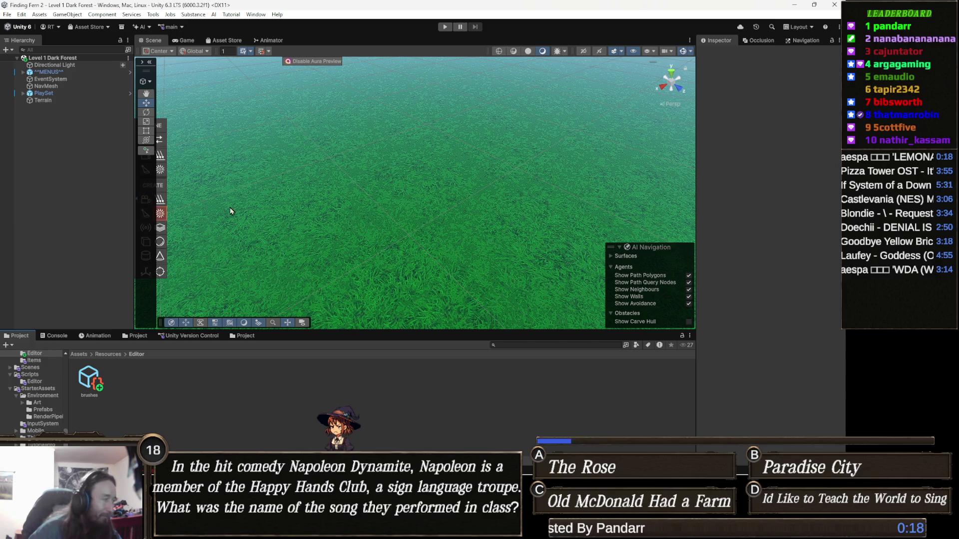
click(153, 15)
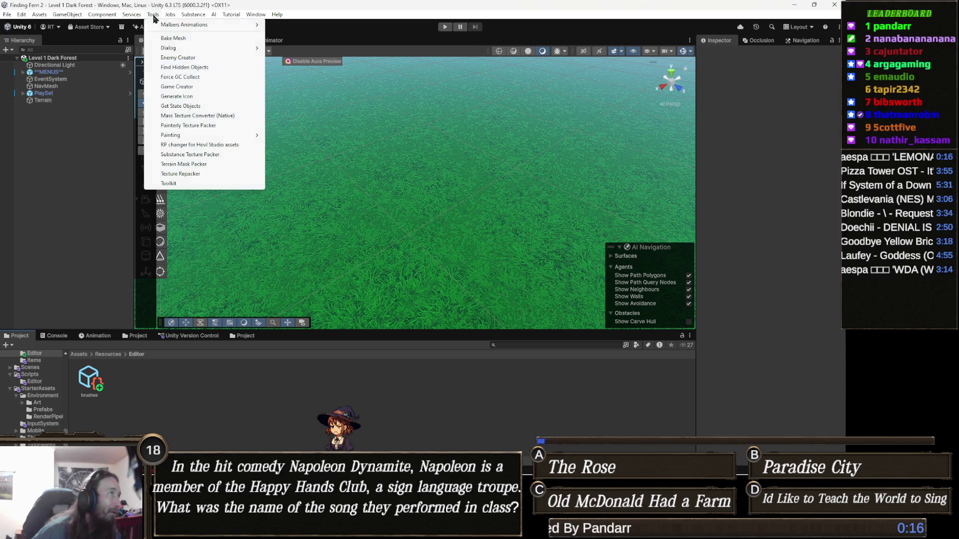
Step: Switch the bottom panel to the Console and clear the old log messages
click(58, 336)
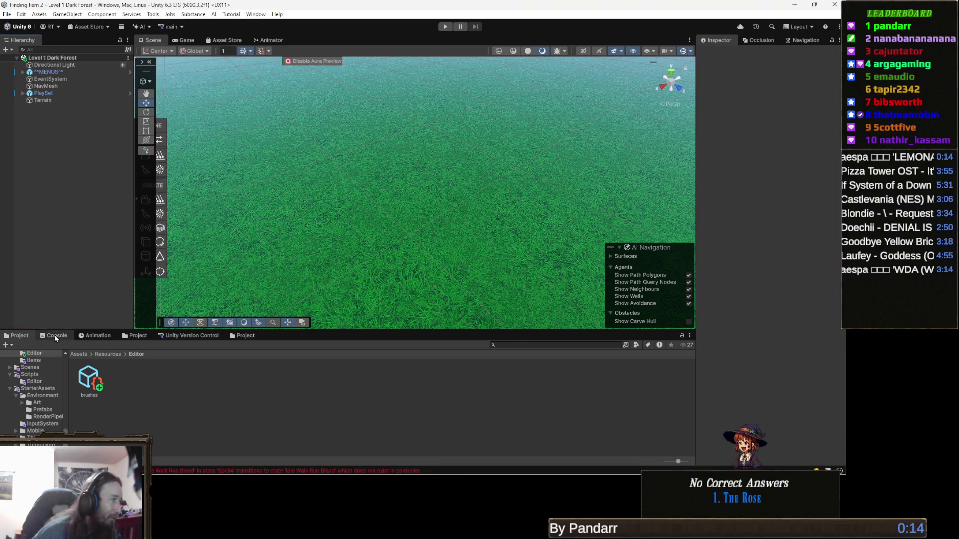
click(54, 336)
click(9, 345)
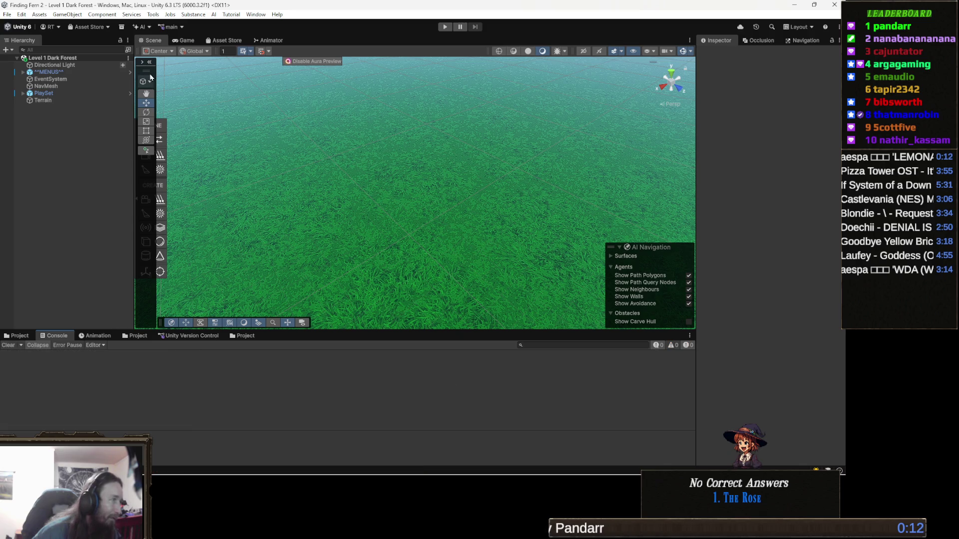
Step: Launch Tools > Painting > Object Painter and open its NullReferenceException at ObjectPainter.cs line 145
click(154, 15)
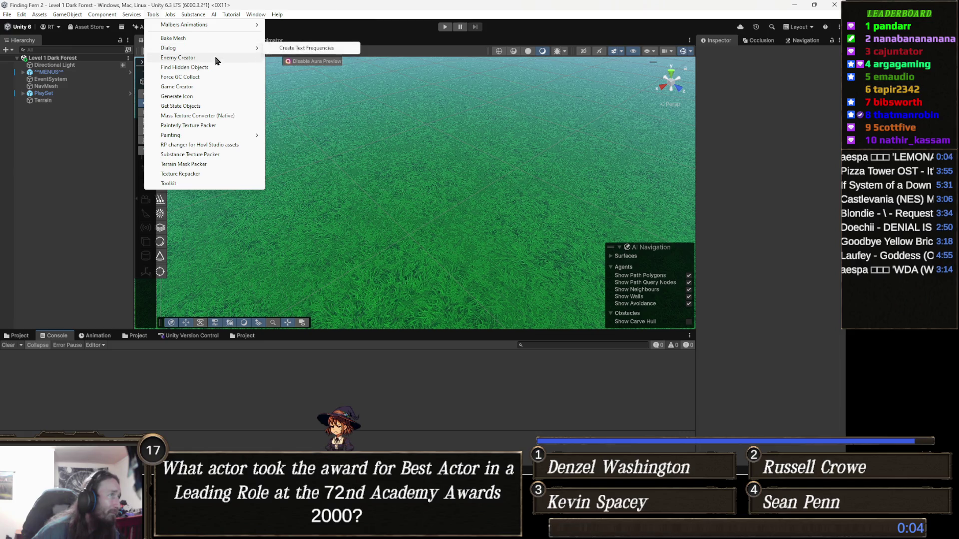
mouse_move(212, 51)
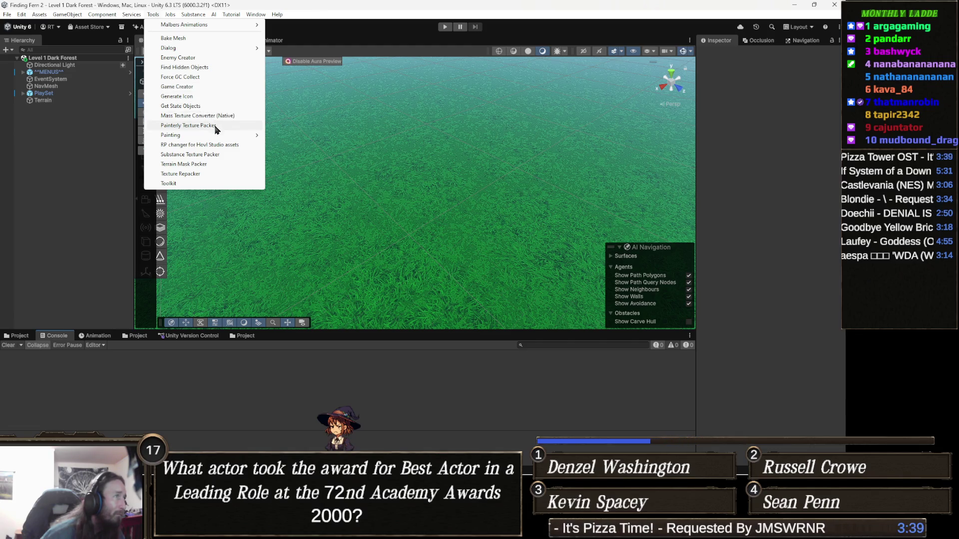
mouse_move(215, 135)
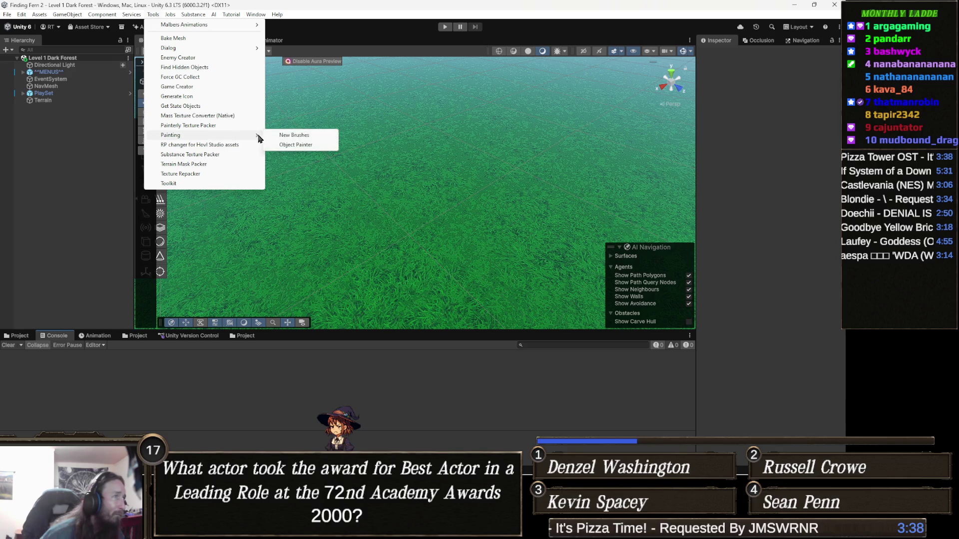
click(310, 148)
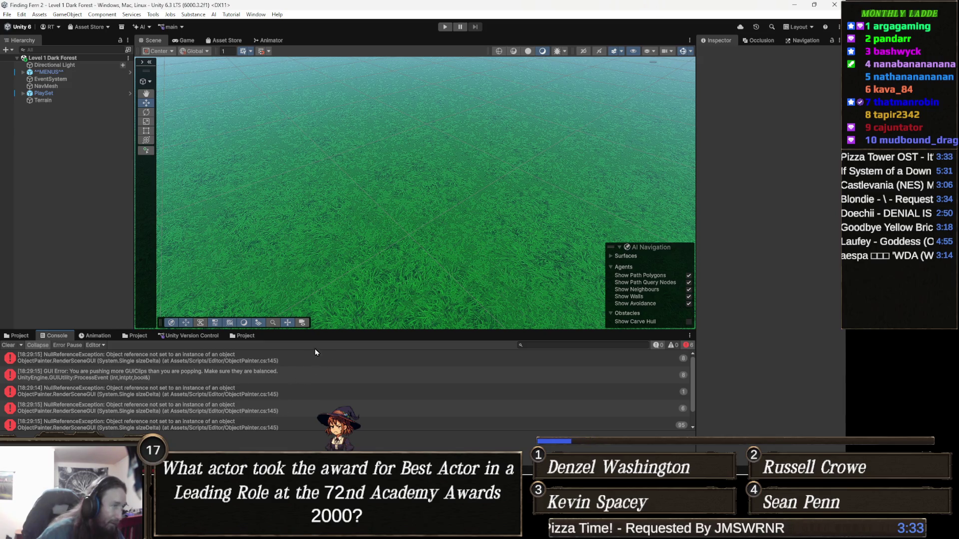
double_click(275, 358)
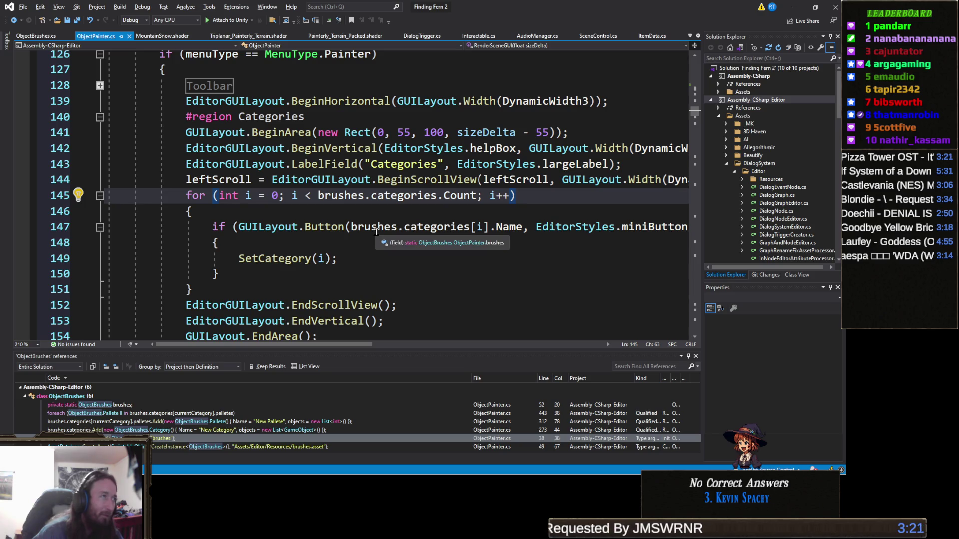
scroll(367, 228, up, 3)
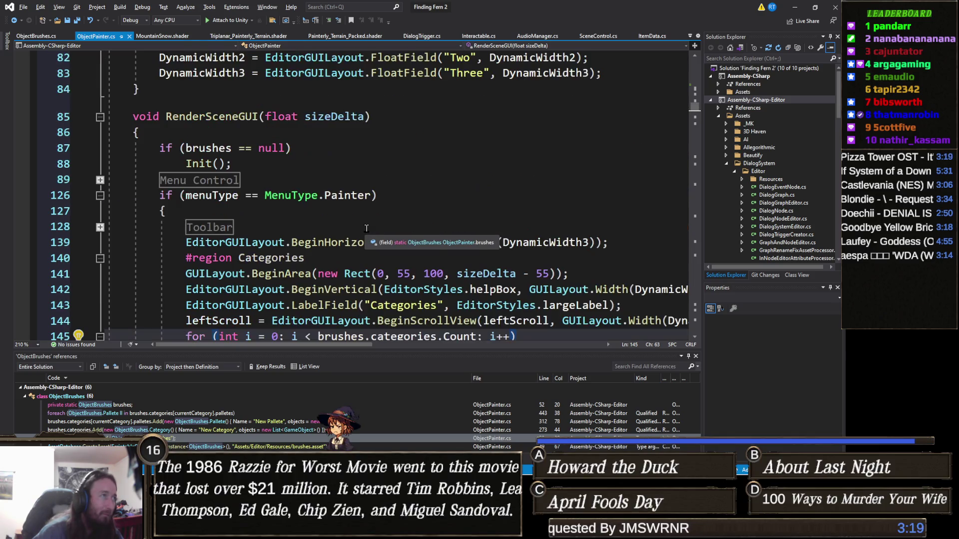
scroll(265, 233, up, 5)
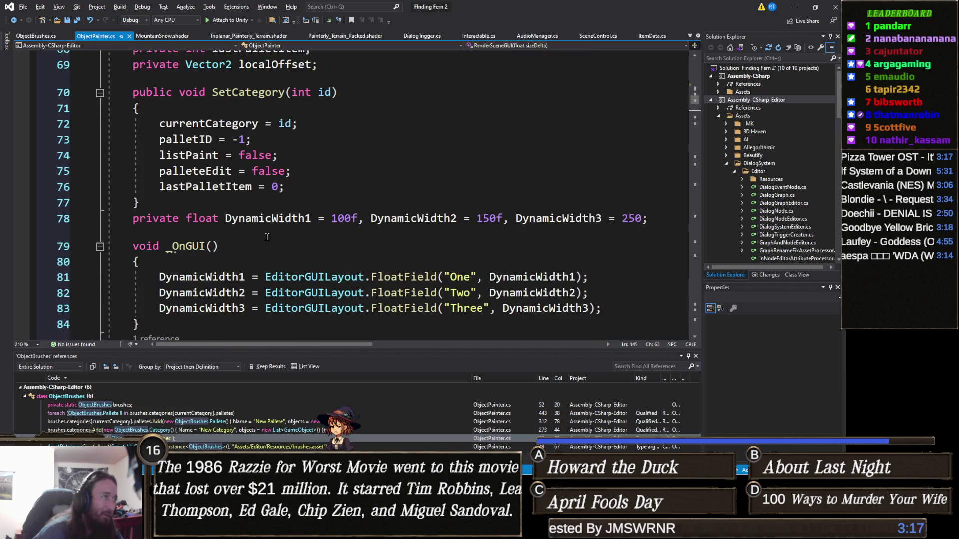
scroll(314, 235, up, 12)
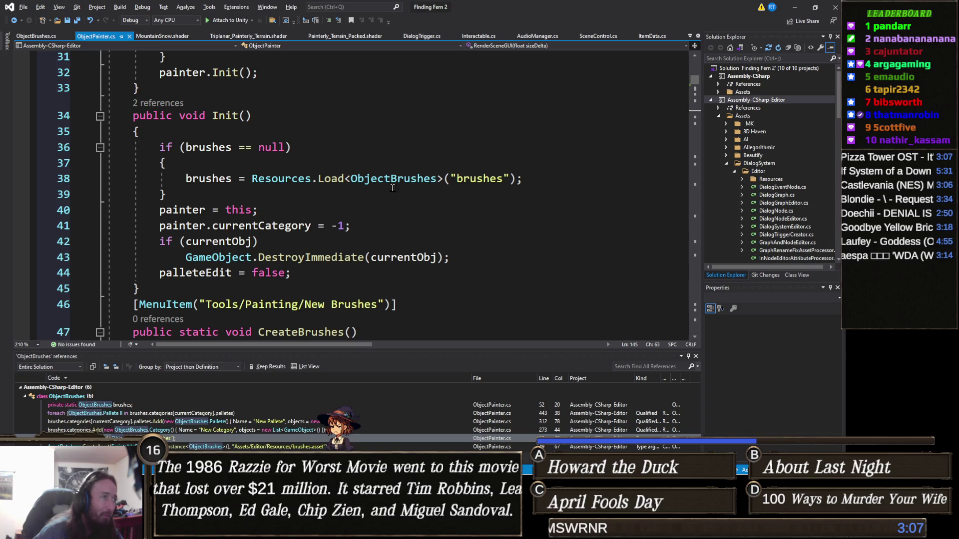
click(794, 8)
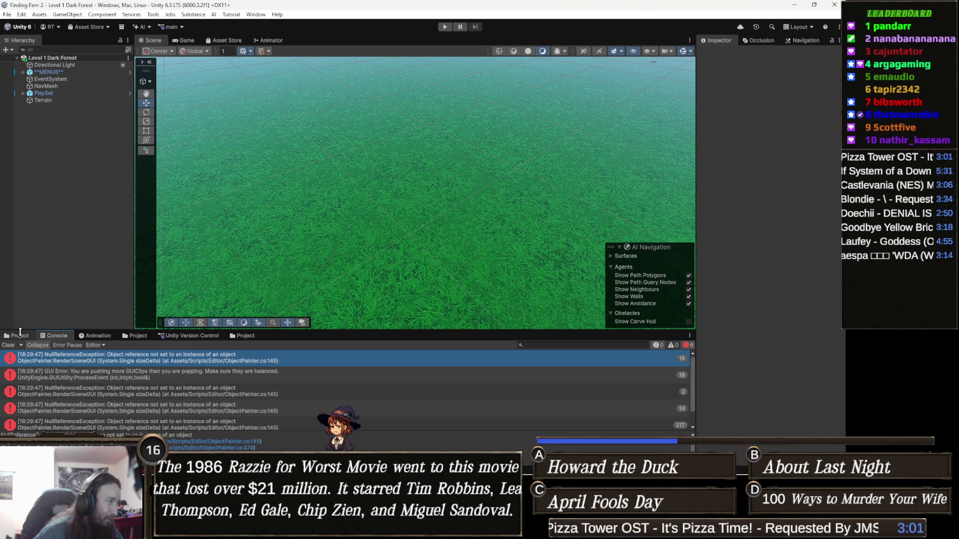
Step: Switch the bottom panel from the Console back to the Project browser showing the brushes asset
click(243, 336)
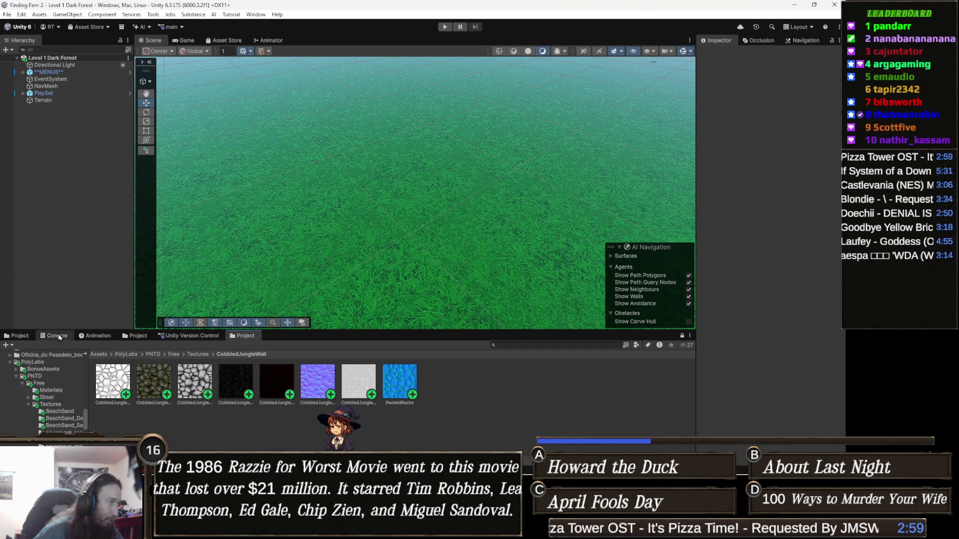
click(28, 336)
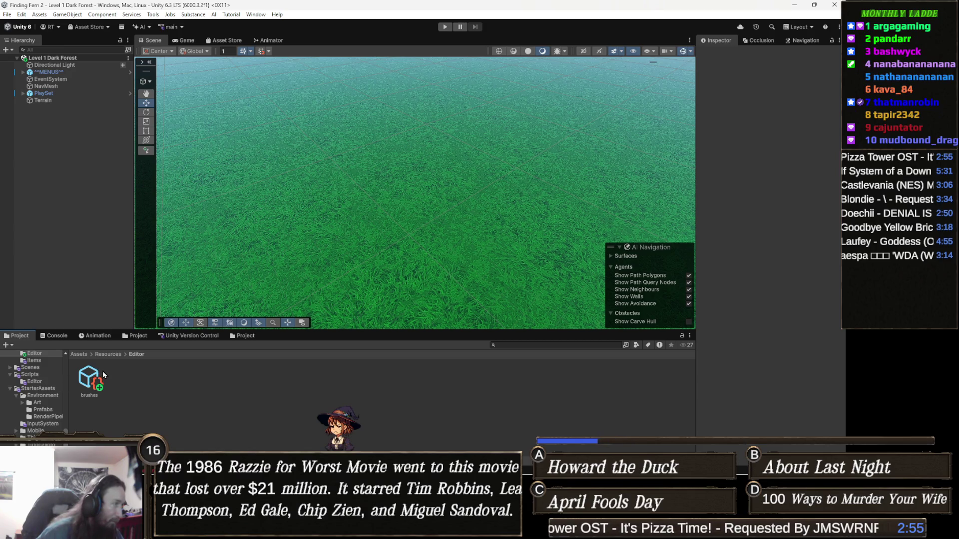
scroll(48, 394, up, 2)
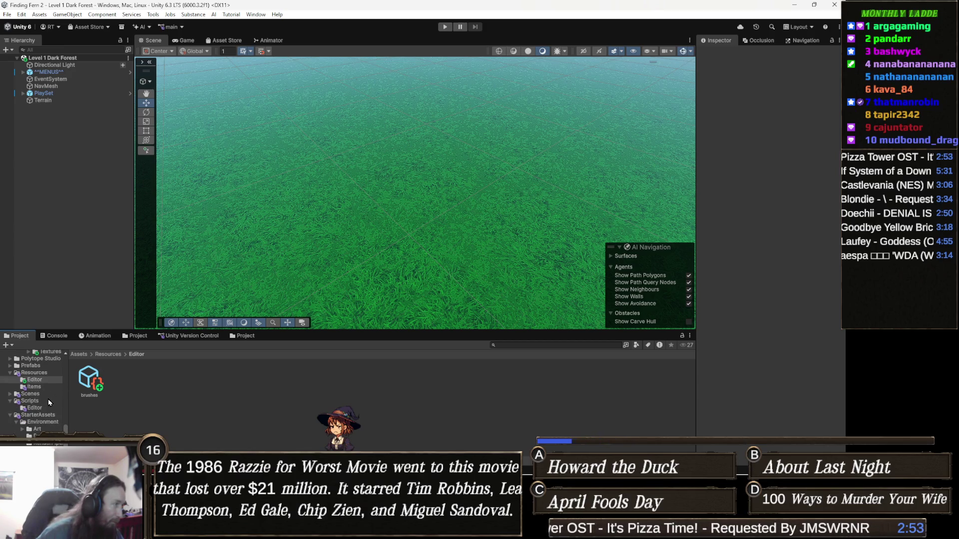
scroll(47, 392, up, 6)
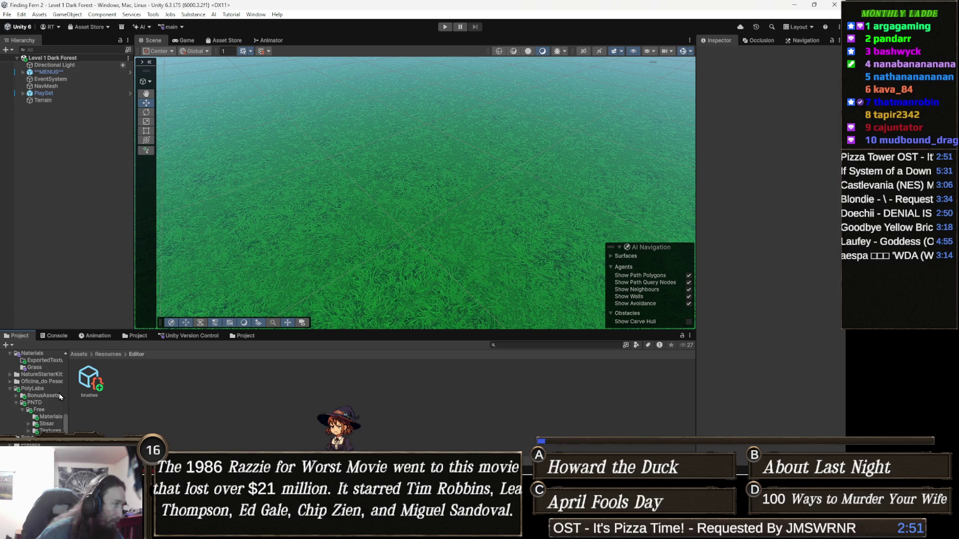
scroll(60, 397, up, 5)
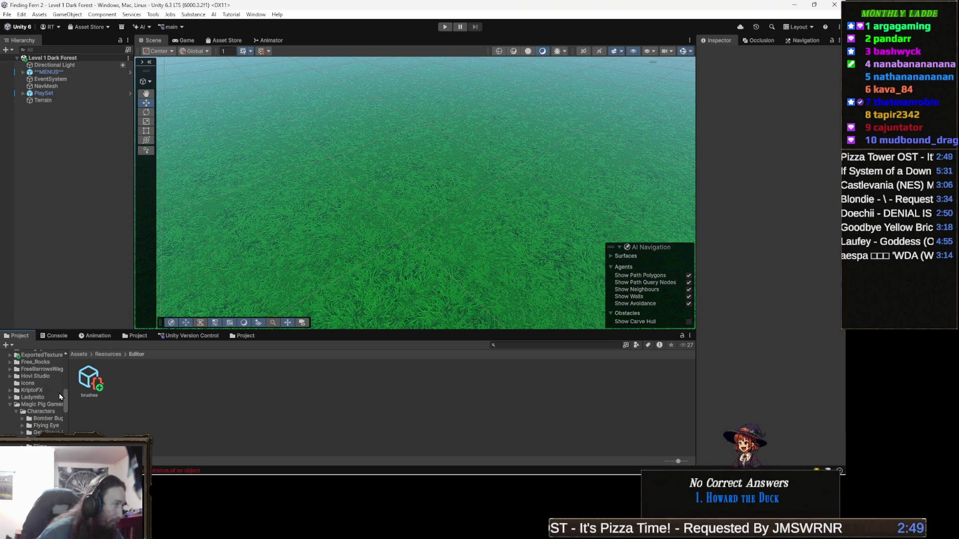
Step: Begin renaming the brushes asset, confirm it, then go back to the top-level Assets folder
right_click(88, 383)
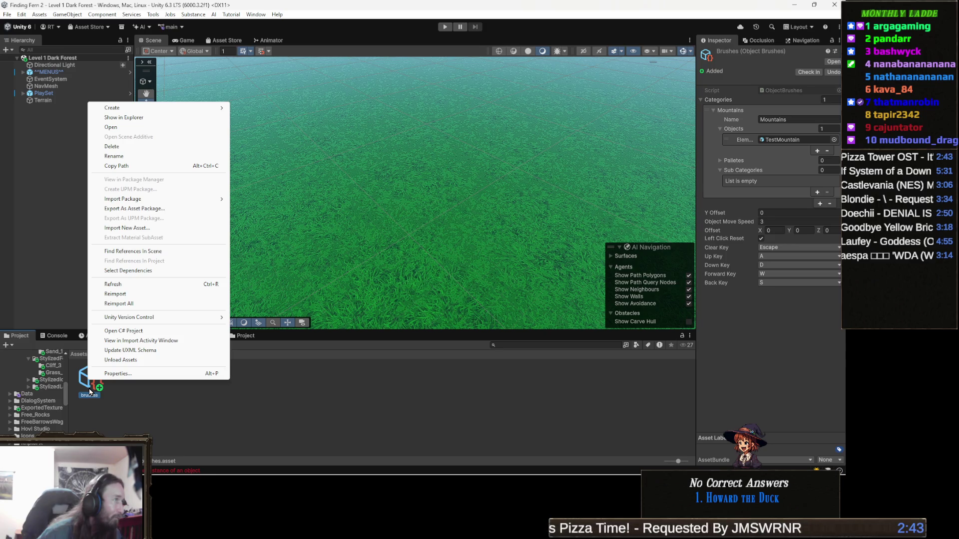
click(89, 396)
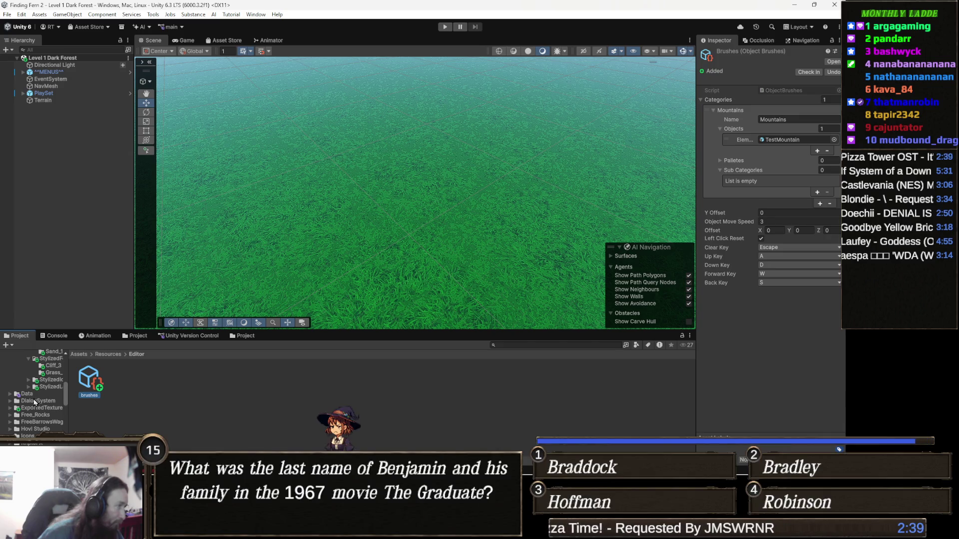
key(Return)
click(79, 354)
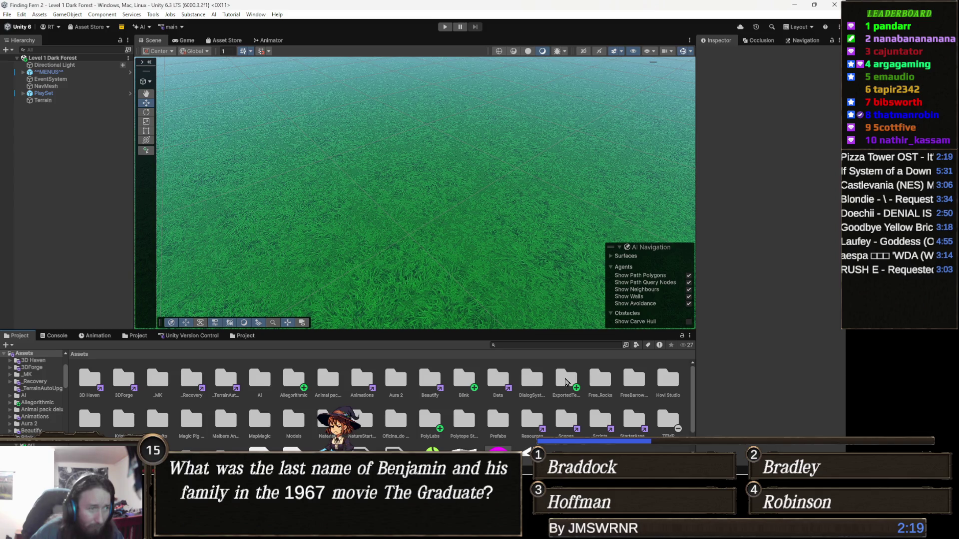
Step: Create a New Folder inside the ExportedTextures folder
click(566, 382)
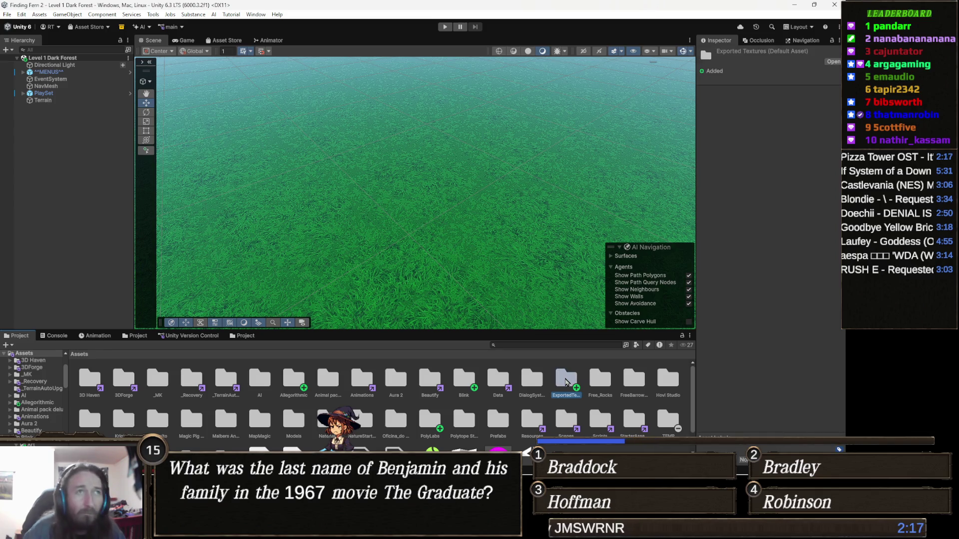
key(Left)
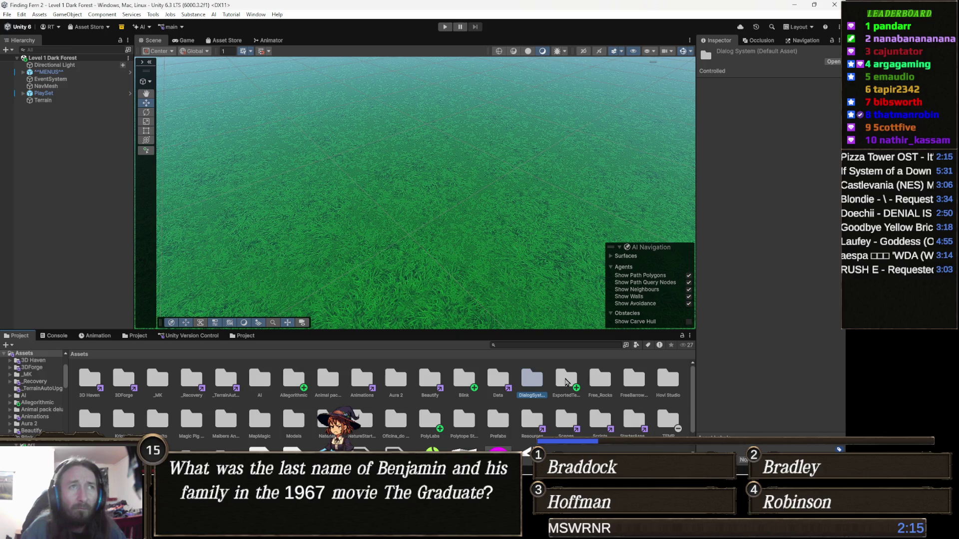
key(Right)
key(Right)
key(Right)
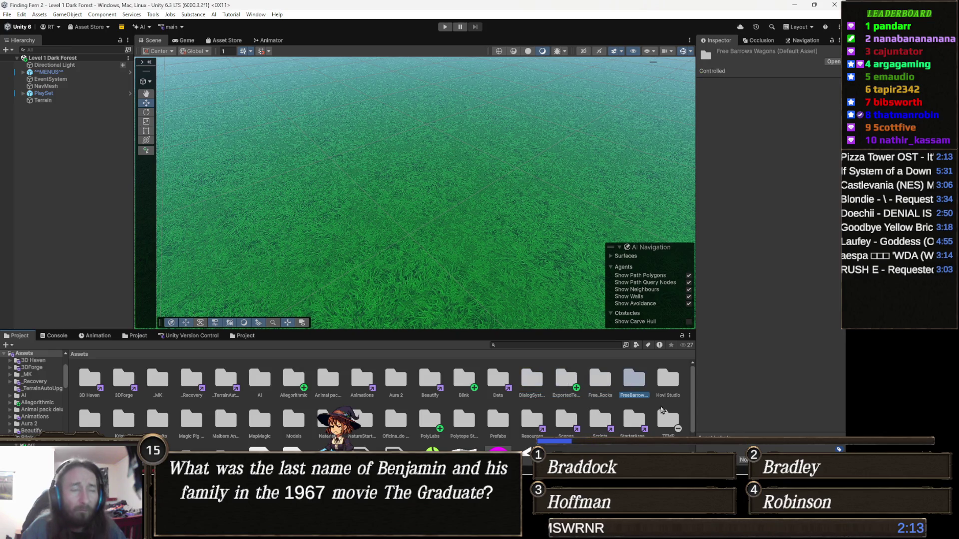
right_click(563, 389)
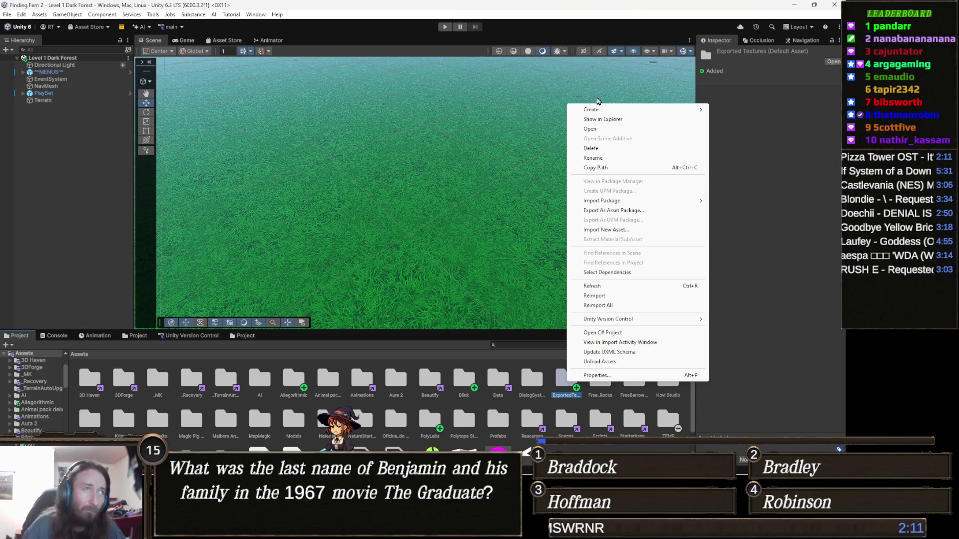
mouse_move(618, 111)
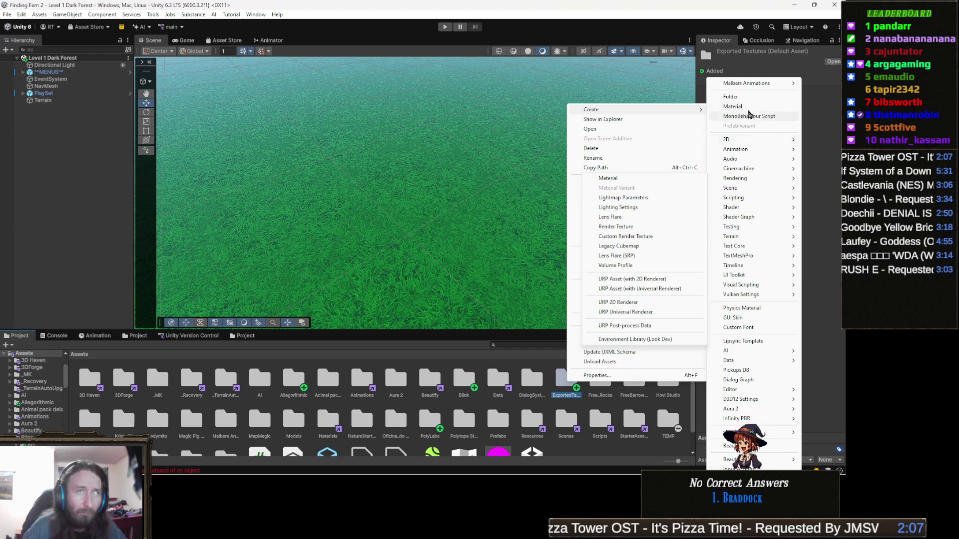
click(748, 99)
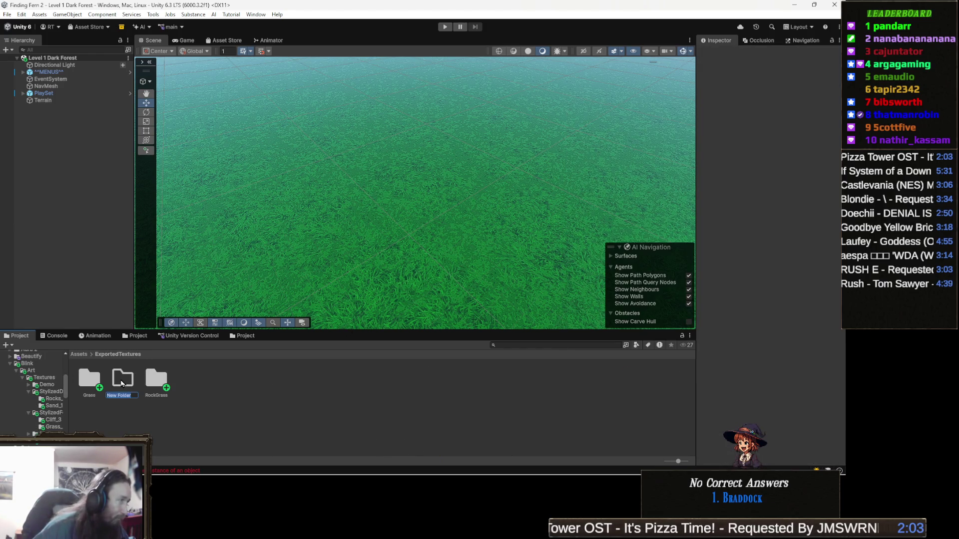
click(121, 383)
Step: Delete the unused New Folder and return to the Assets root folder
key(Delete)
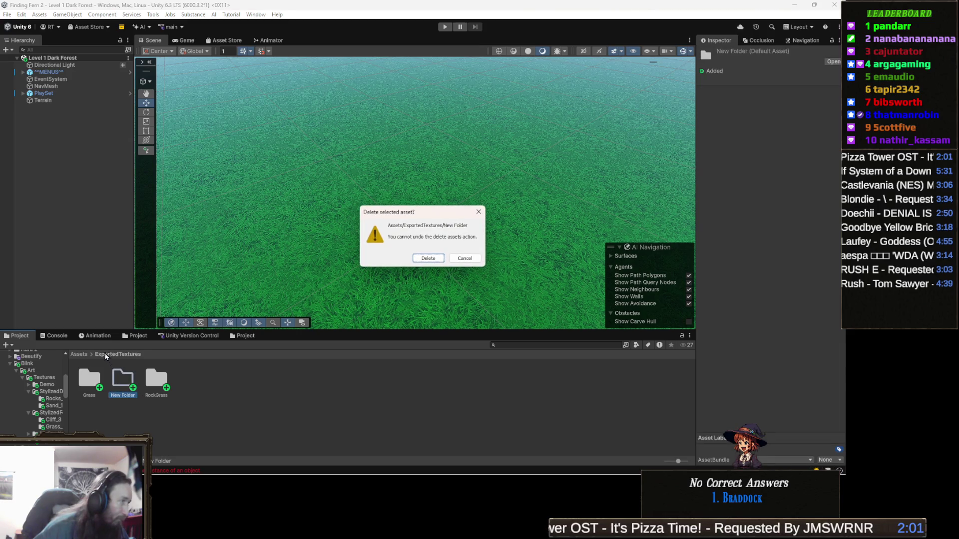
key(Return)
click(81, 355)
right_click(567, 429)
key(Escape)
right_click(568, 436)
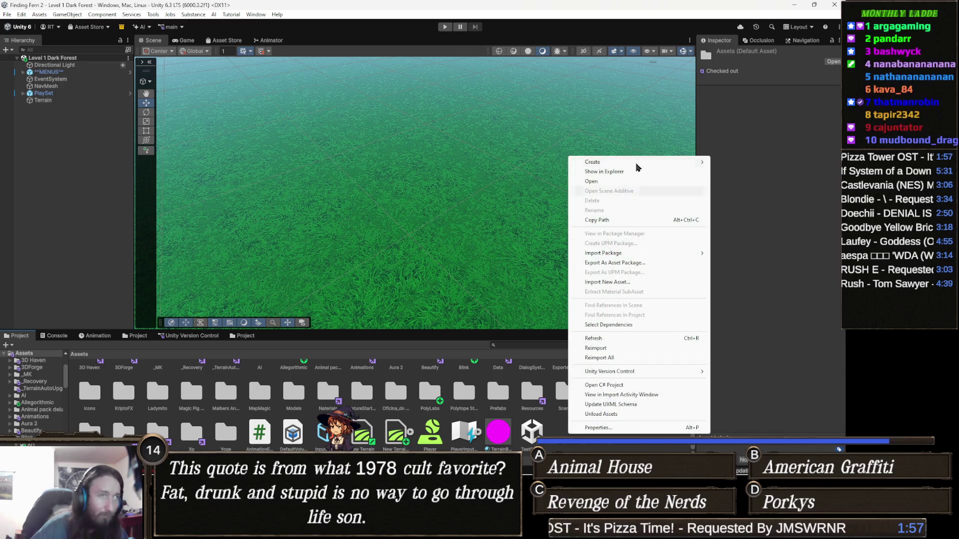
Step: Create a folder named Editor in Assets and open it
mouse_move(632, 163)
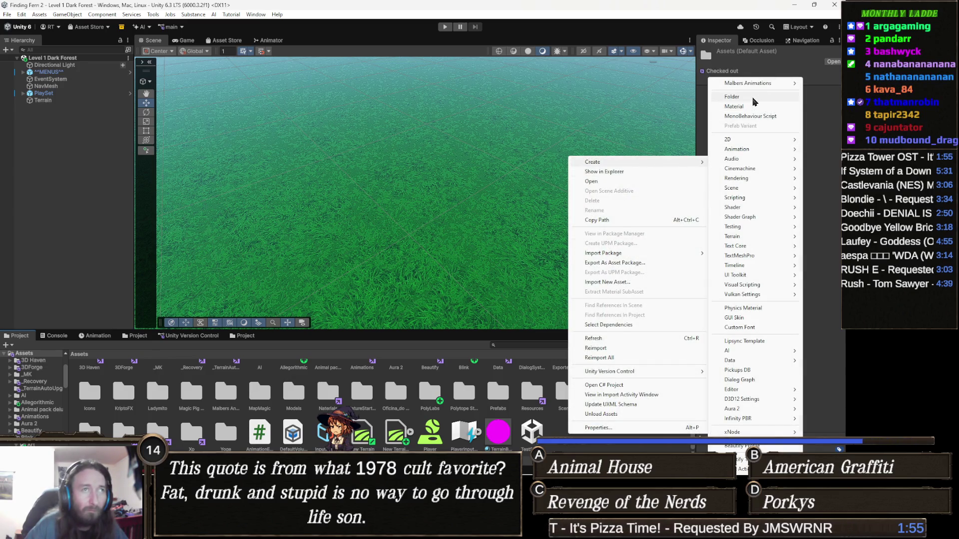
click(752, 97)
text(Editor)
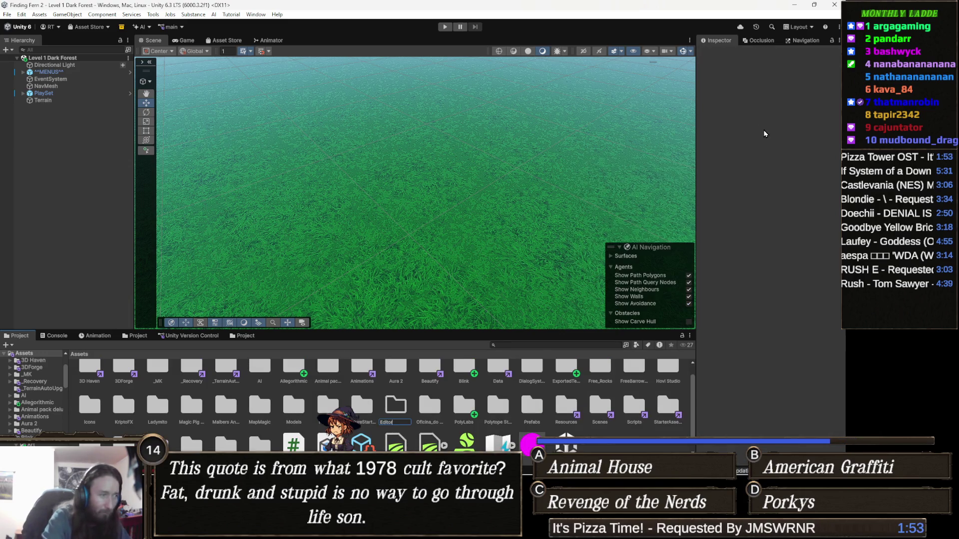
key(Return)
double_click(566, 370)
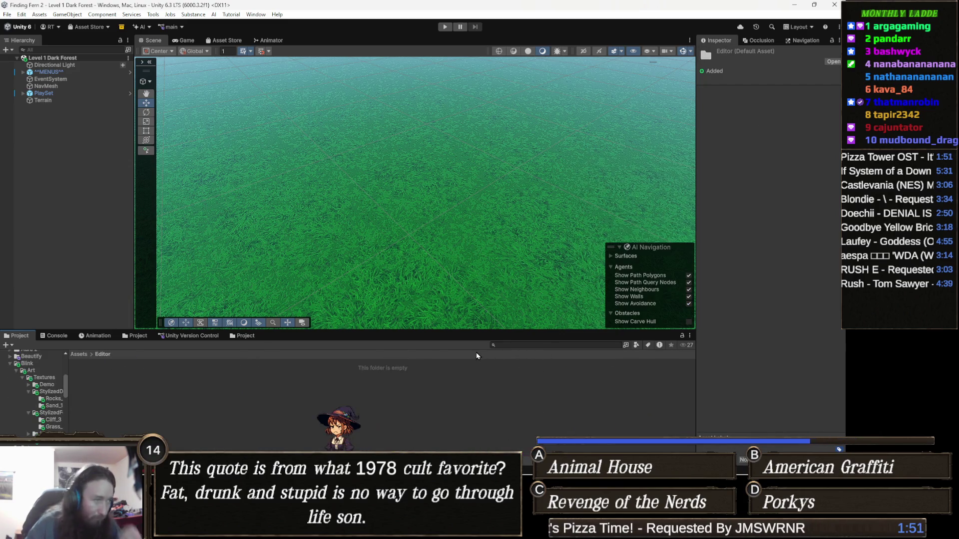
Step: Create a Resources folder inside Editor and open it
right_click(258, 379)
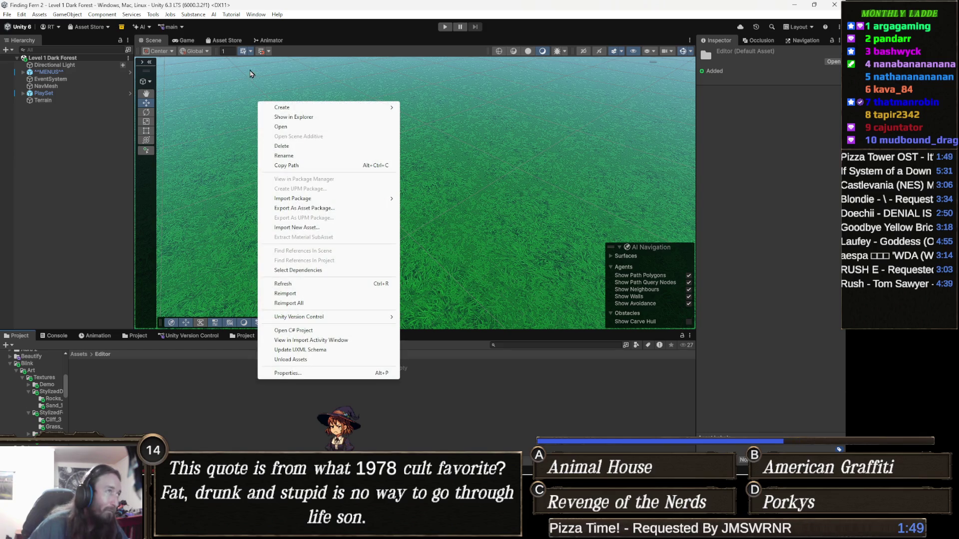
mouse_move(300, 108)
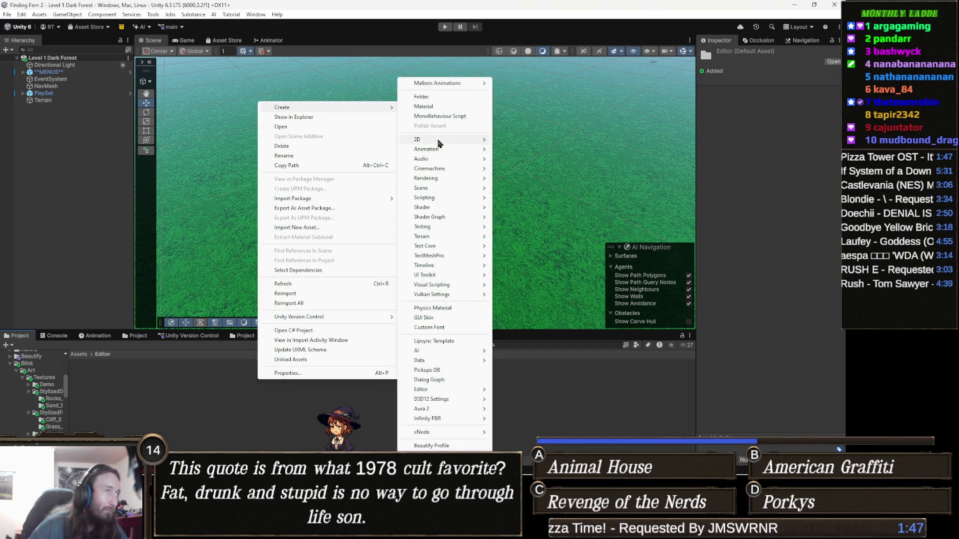
click(438, 97)
text(Resources)
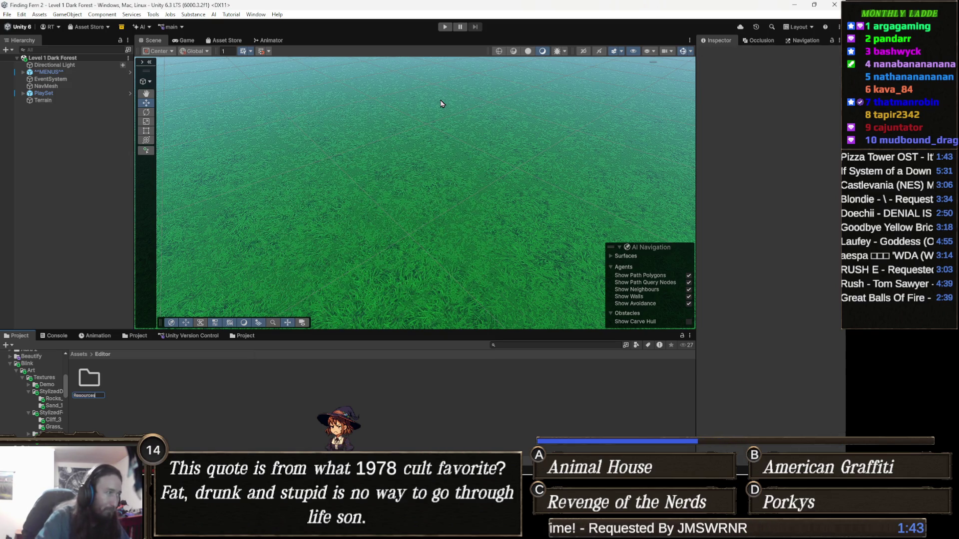
key(Return)
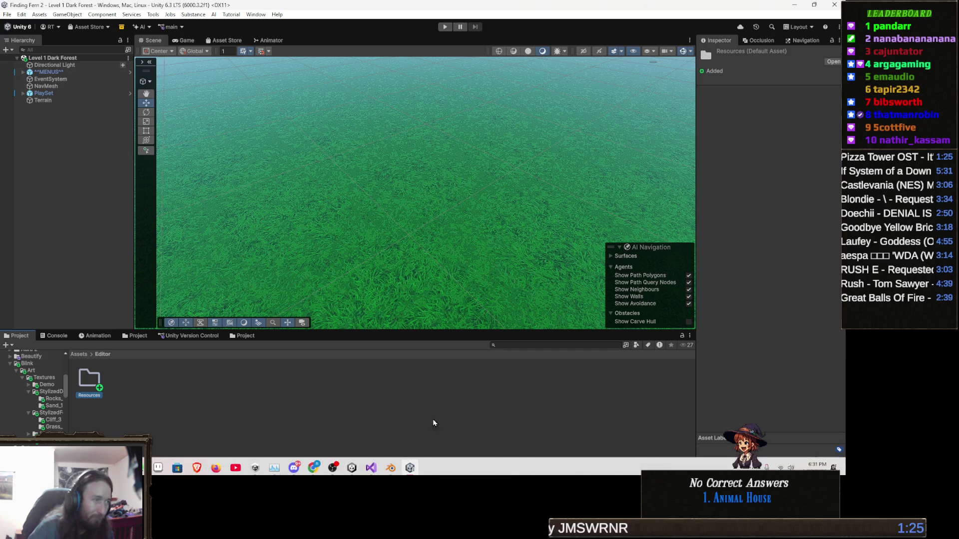
double_click(94, 382)
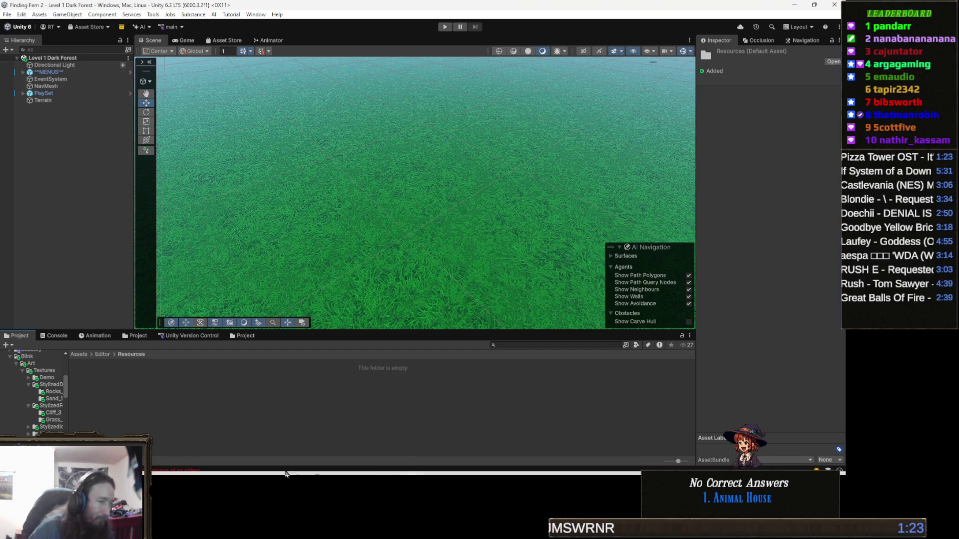
Step: Change the CreateAsset path to "Assets/Editor/Resources/brushes.asset" and save ObjectPainter.cs
mouse_move(382, 472)
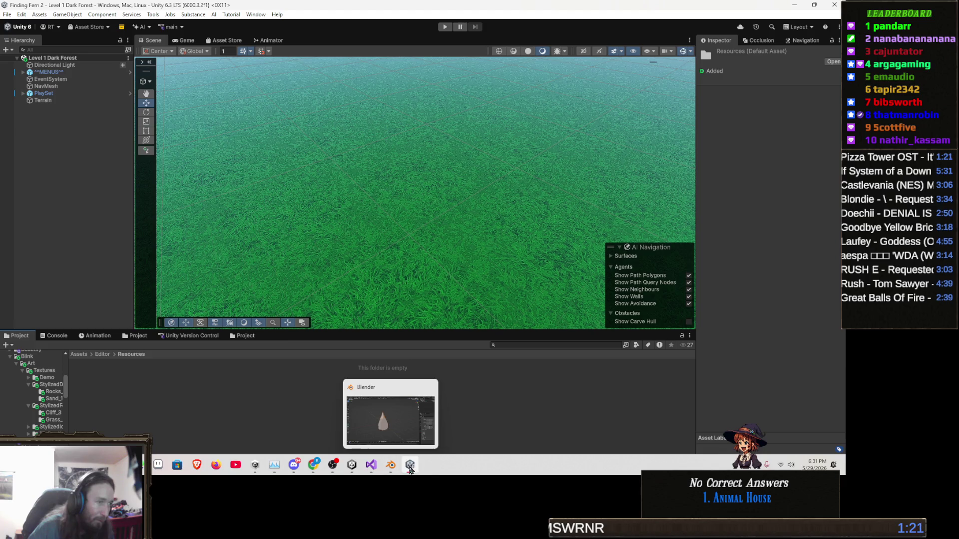
click(370, 466)
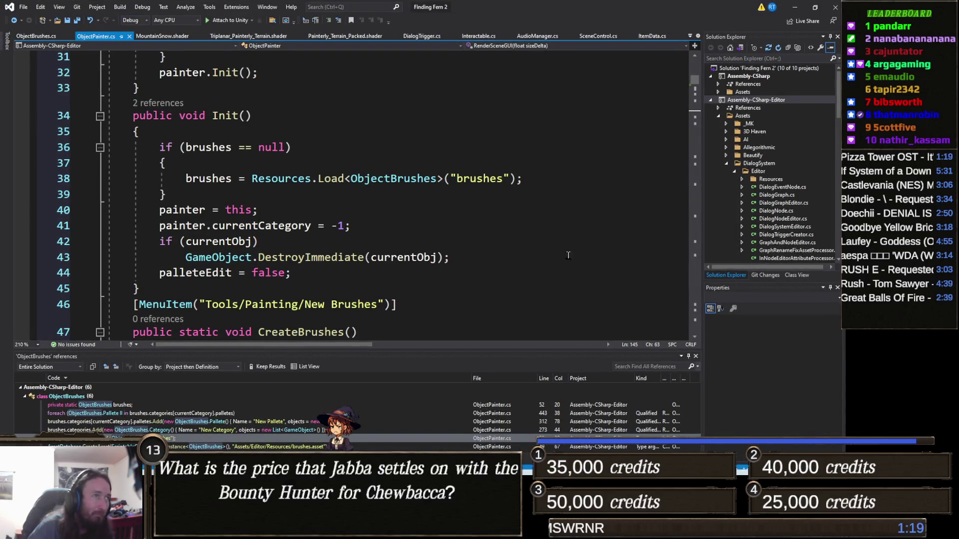
scroll(572, 224, down, 10)
scroll(571, 224, up, 4)
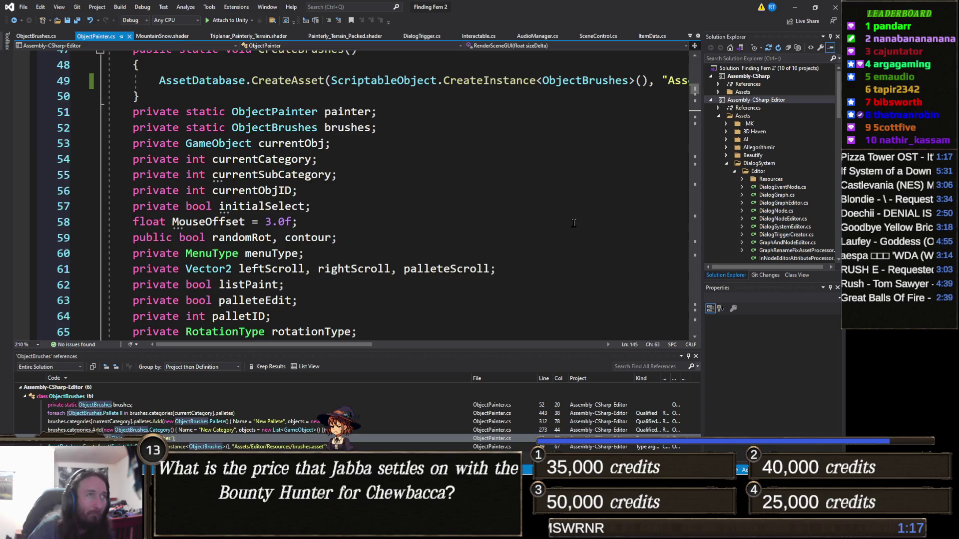
scroll(573, 223, up, 3)
drag(639, 222, 736, 218)
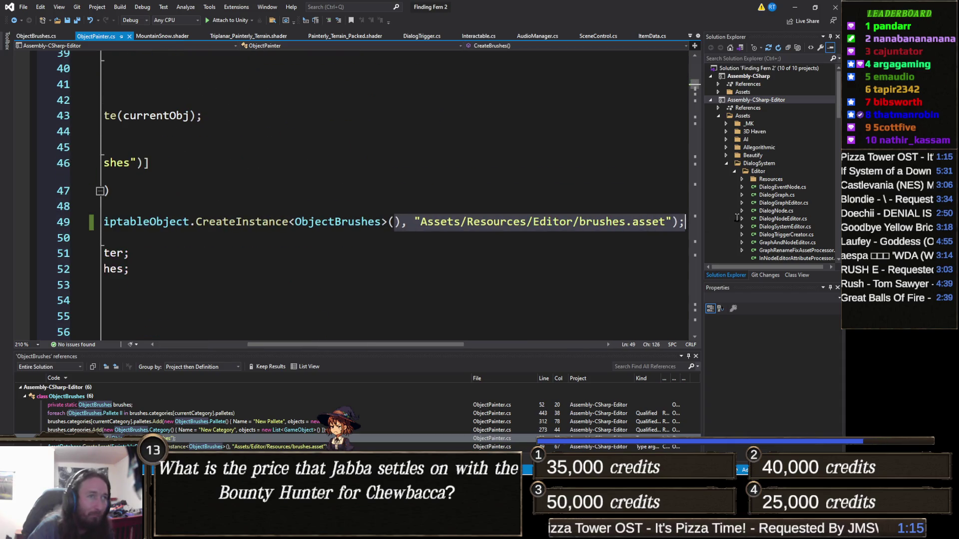
double_click(571, 227)
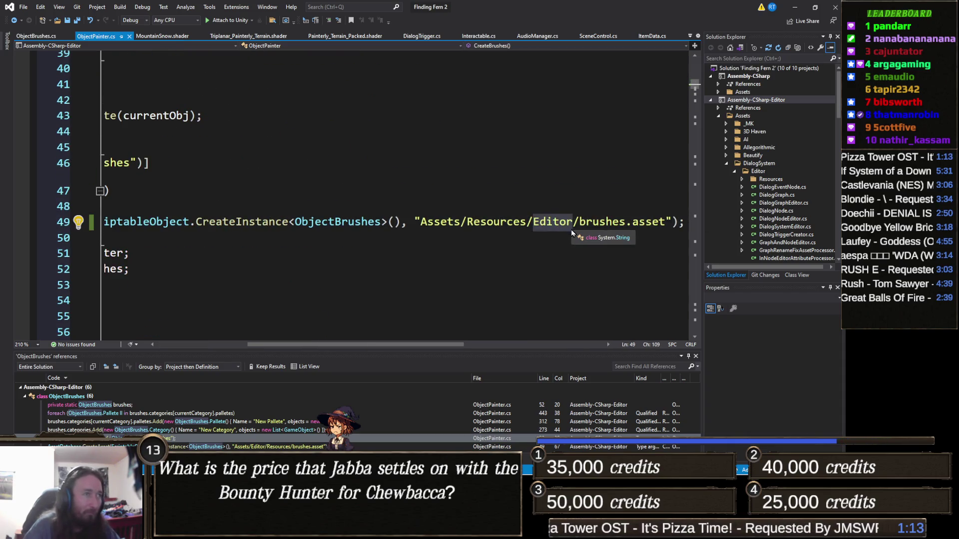
key(BackSpace)
key(BackSpace)
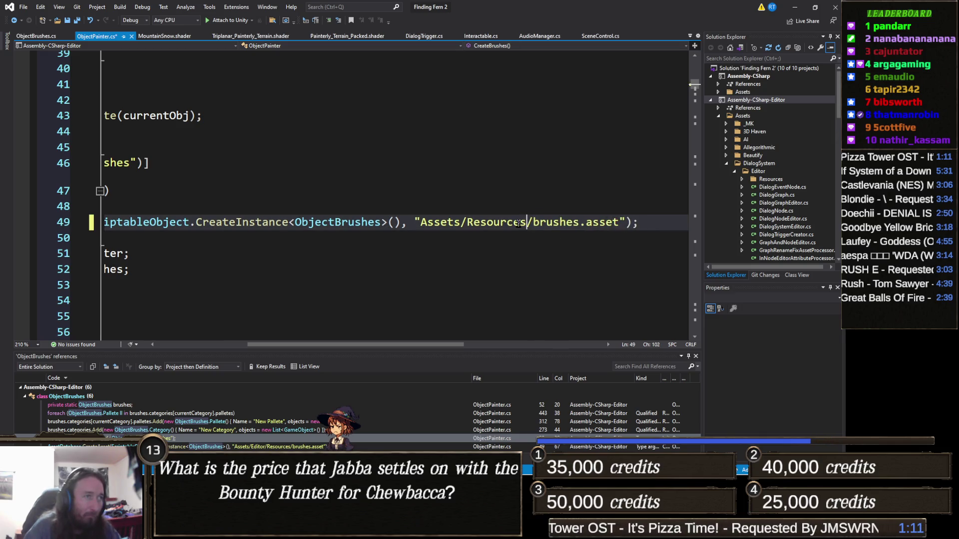
key(ctrl+Left)
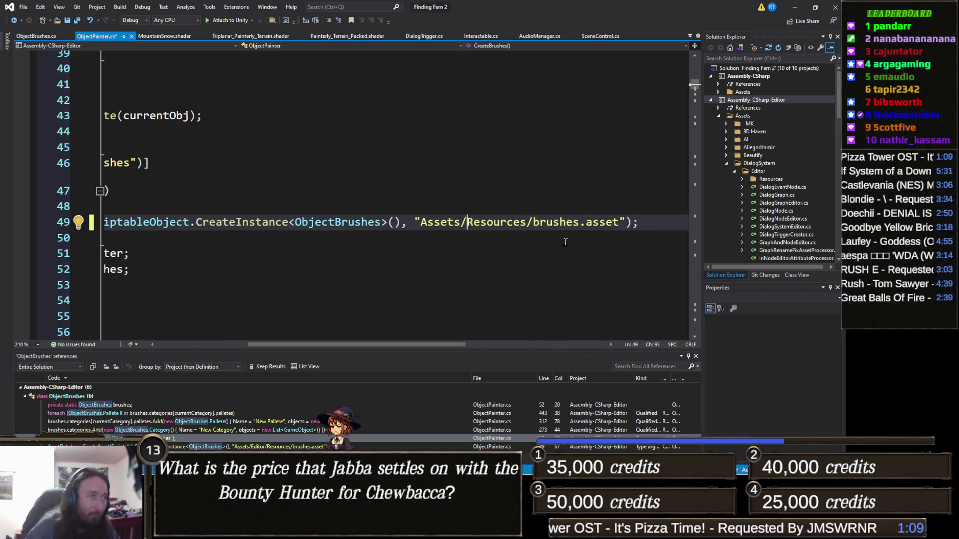
text(Editor/)
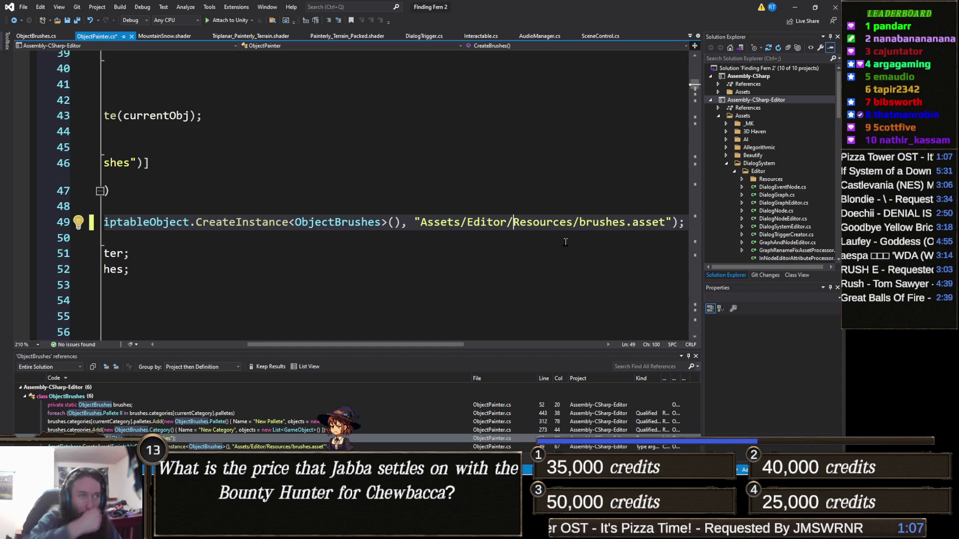
click(355, 233)
key(ctrl+s)
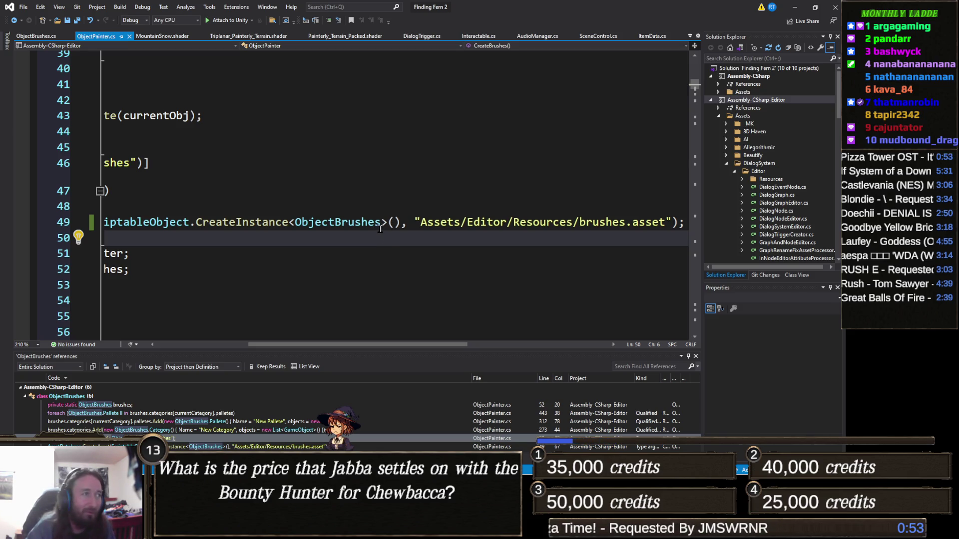
Step: Inspect the ObjectBrushes CreateInstance call on line 49
click(354, 222)
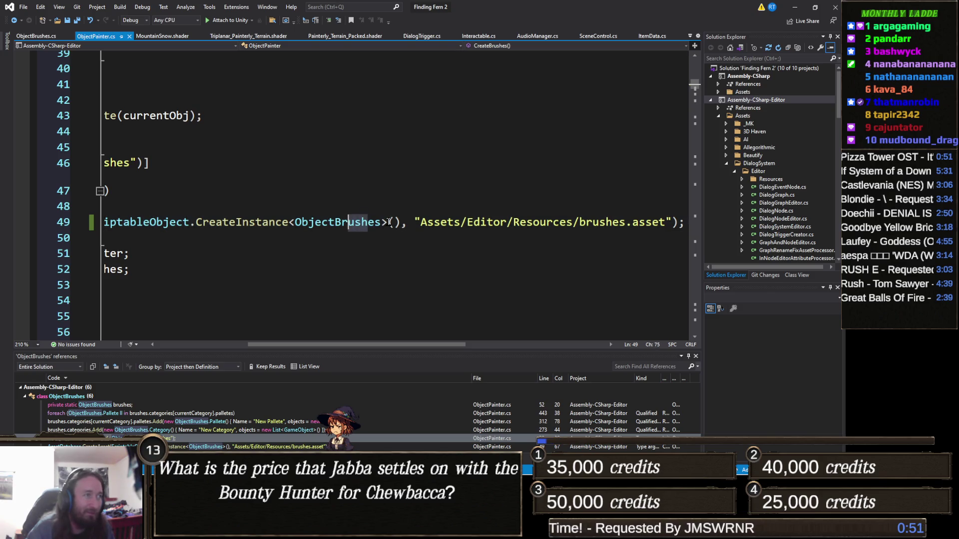
mouse_move(385, 222)
mouse_down()
mouse_move(105, 221)
mouse_move(419, 215)
mouse_up()
click(419, 215)
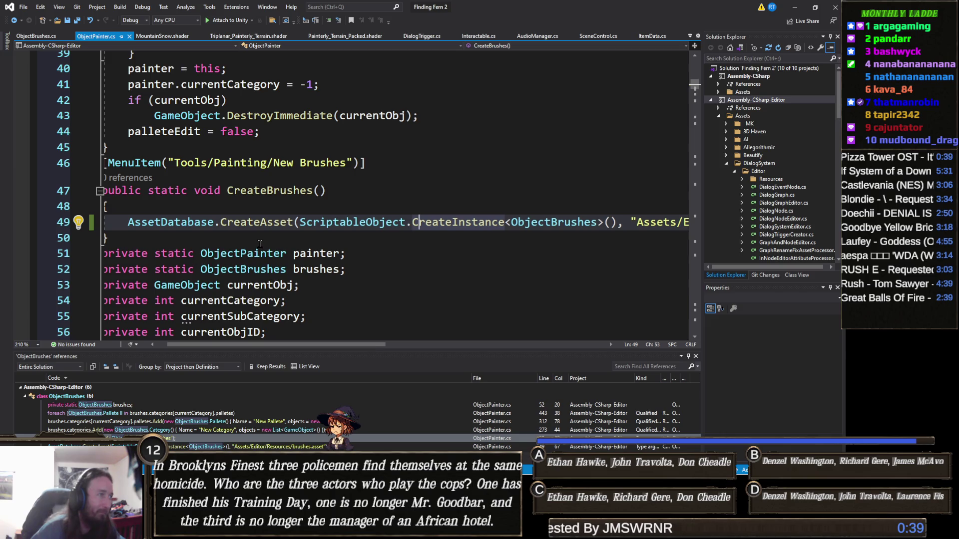
click(259, 244)
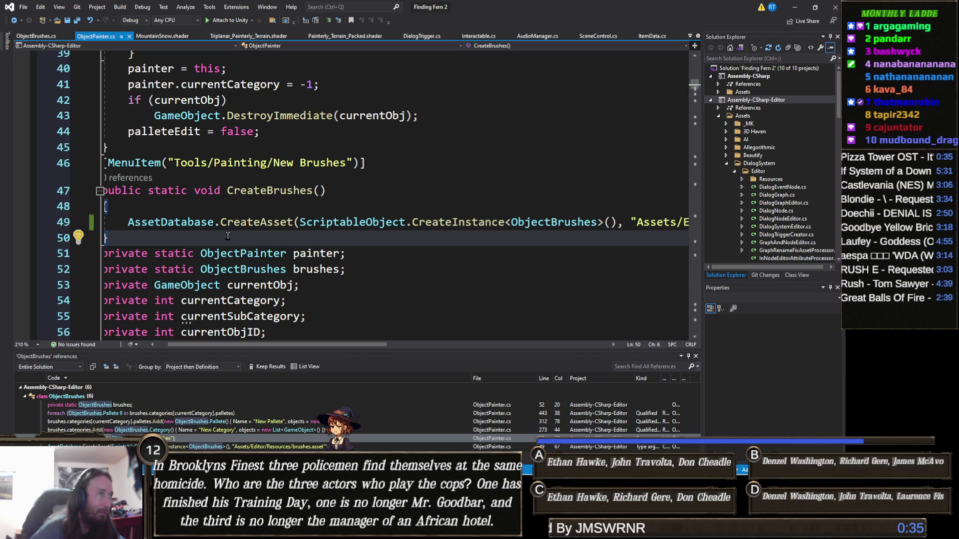
key(Up)
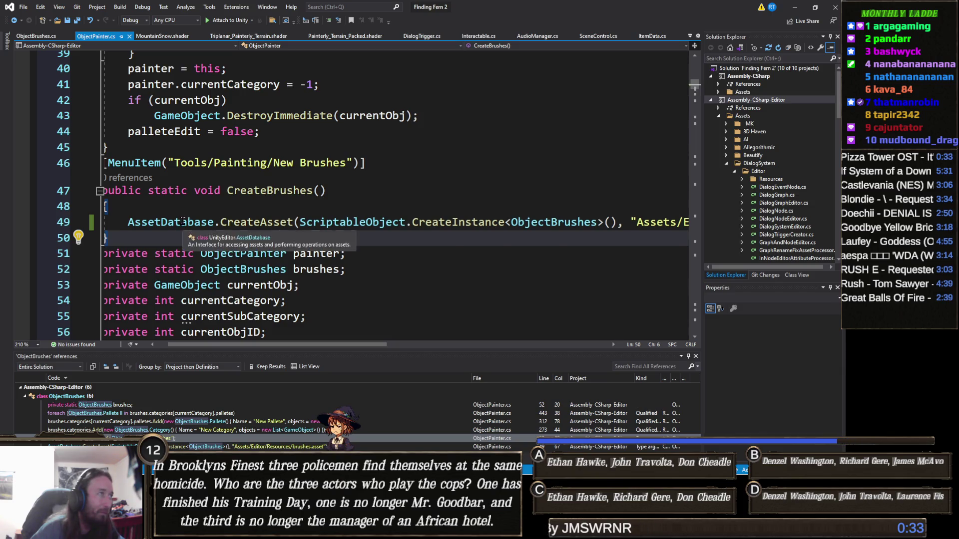
key(Home)
key(Home)
scroll(250, 233, up, 3)
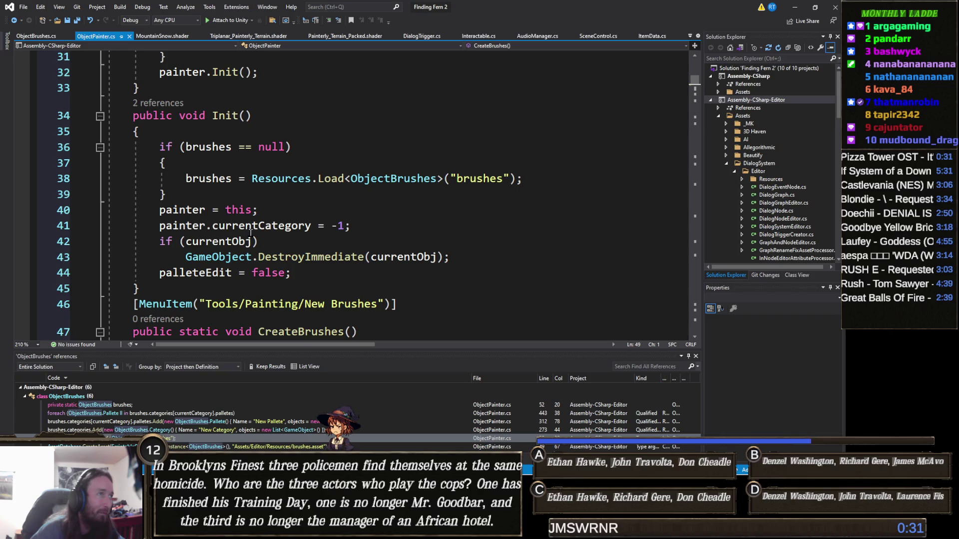
scroll(251, 234, up, 3)
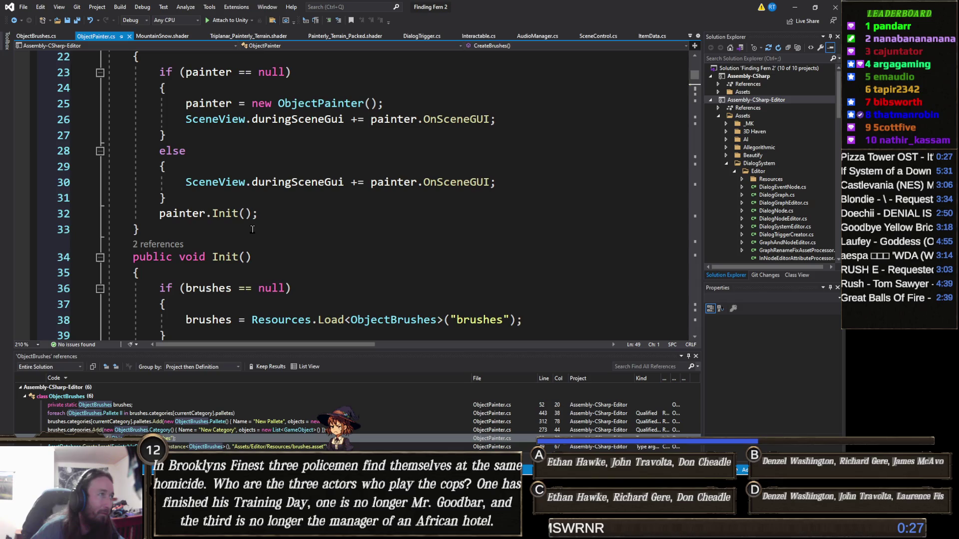
scroll(254, 229, up, 1)
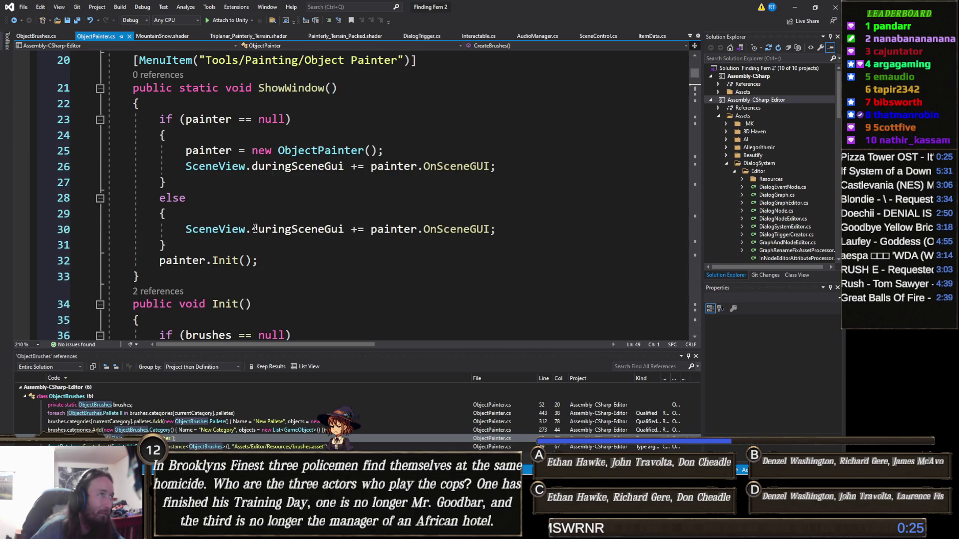
scroll(254, 228, up, 2)
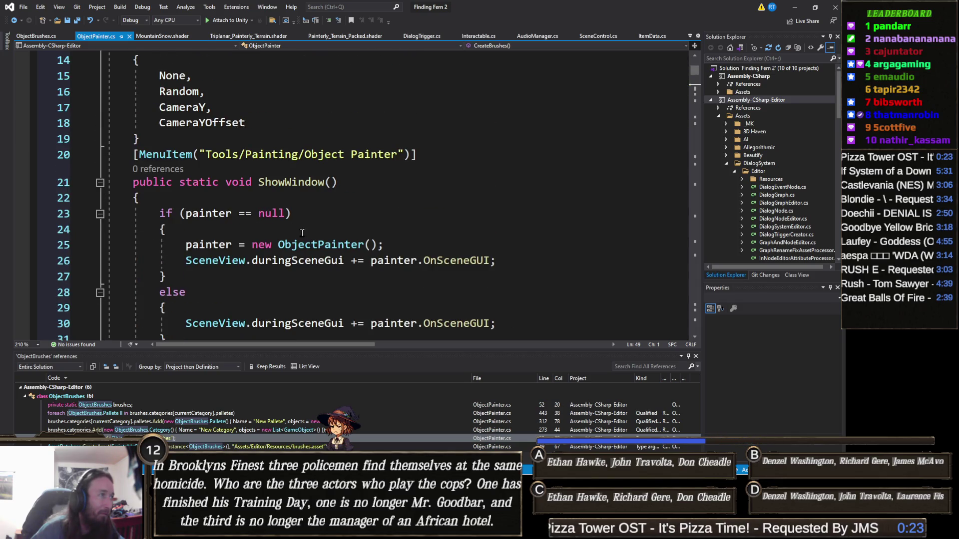
double_click(209, 214)
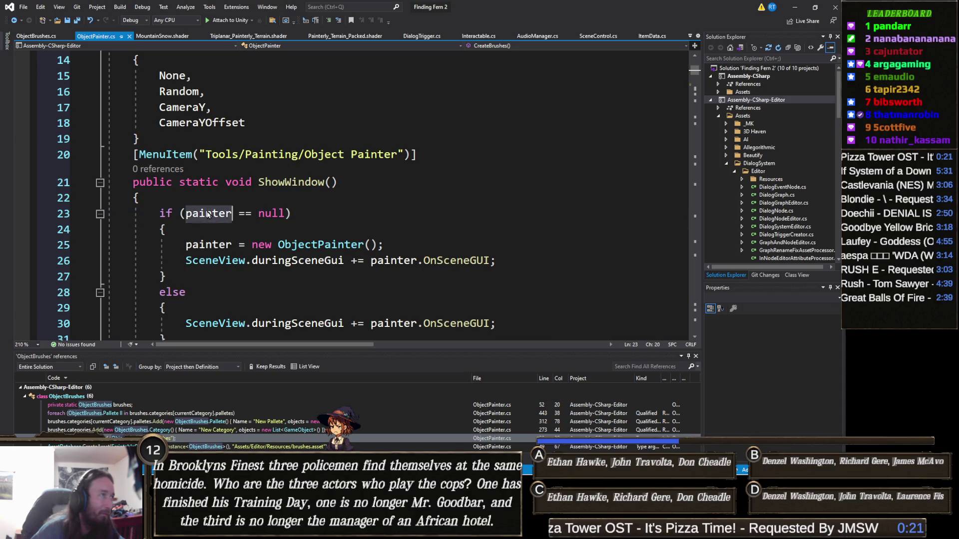
scroll(208, 214, up, 2)
scroll(208, 214, up, 3)
scroll(300, 264, down, 3)
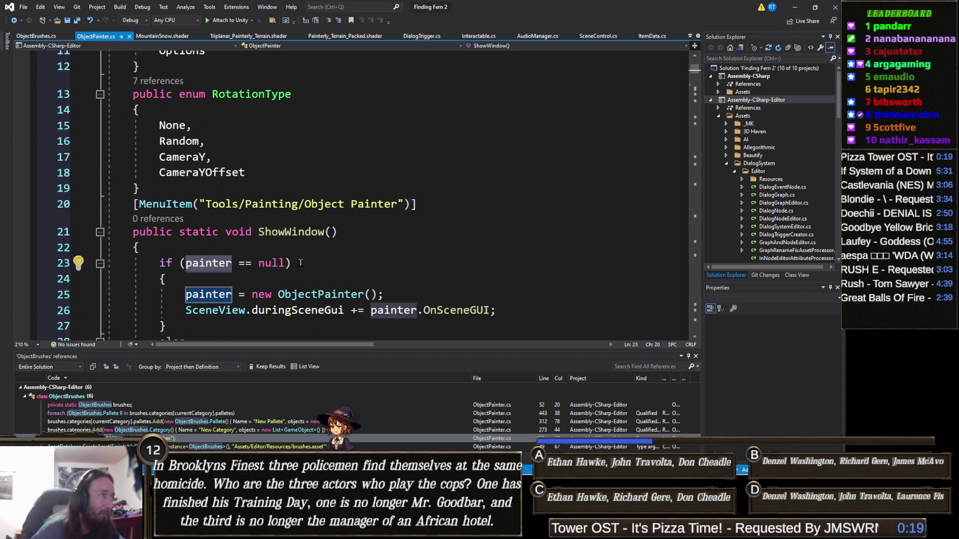
scroll(300, 264, down, 4)
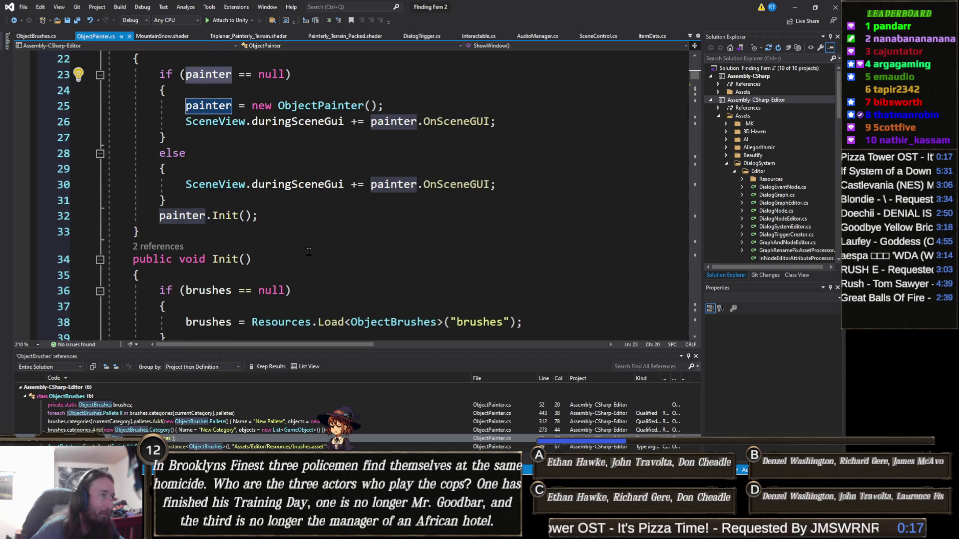
scroll(308, 252, down, 2)
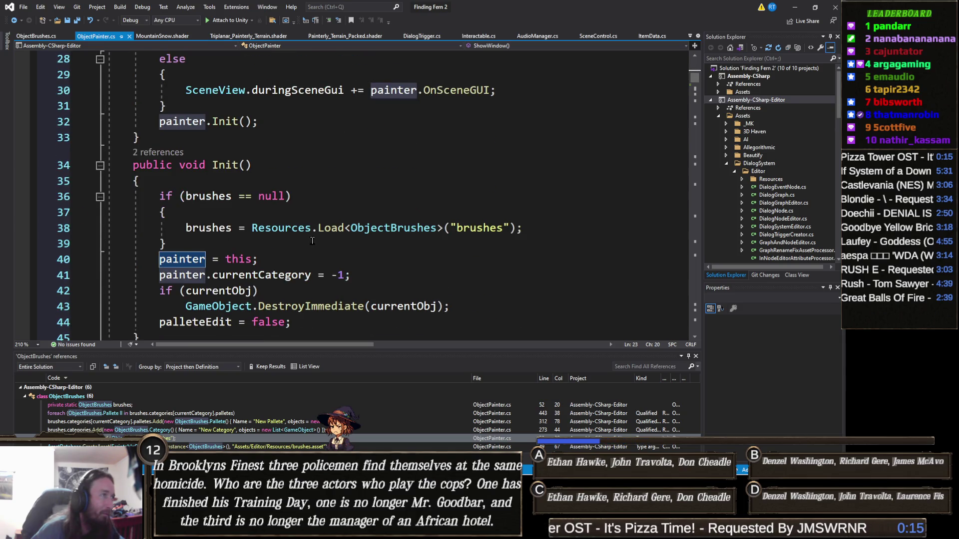
scroll(312, 241, down, 6)
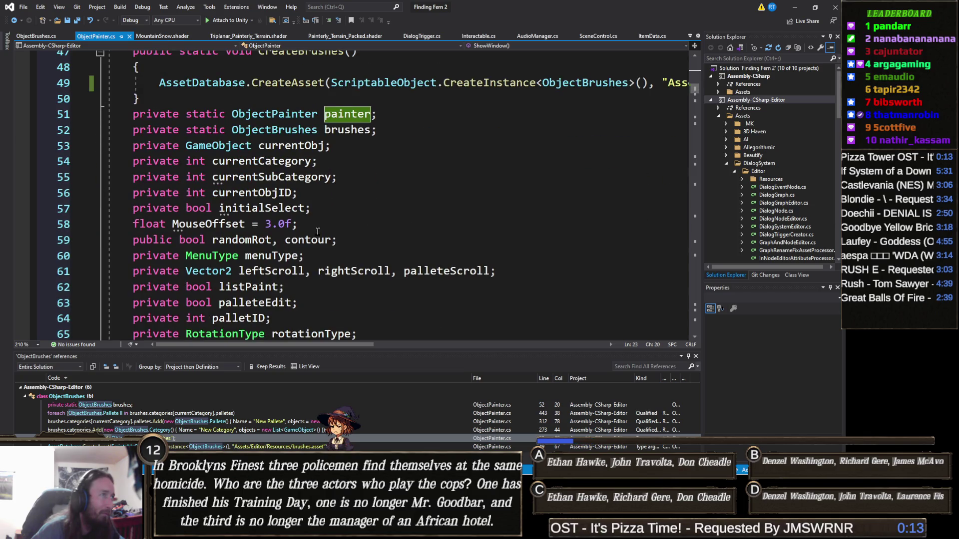
scroll(258, 219, down, 4)
scroll(261, 218, up, 5)
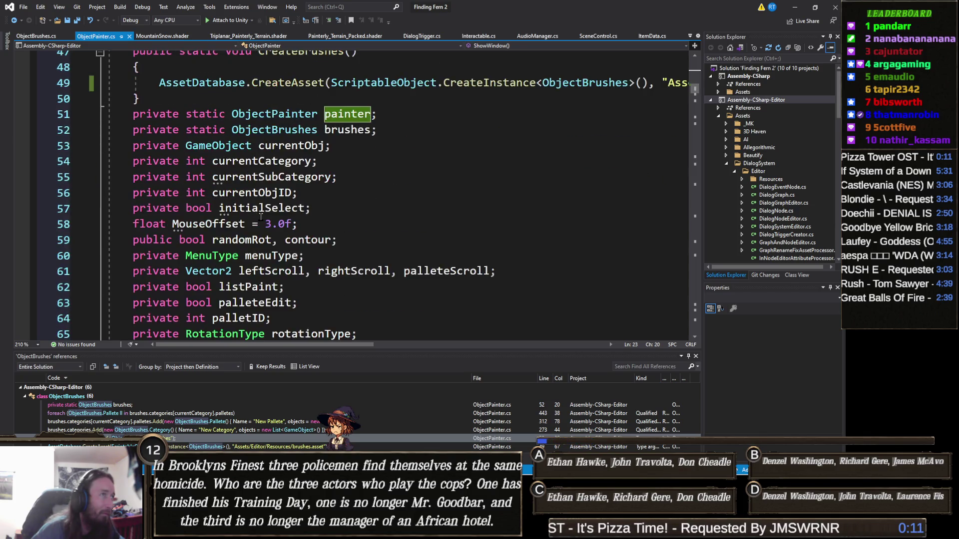
scroll(298, 223, down, 1)
scroll(298, 223, down, 4)
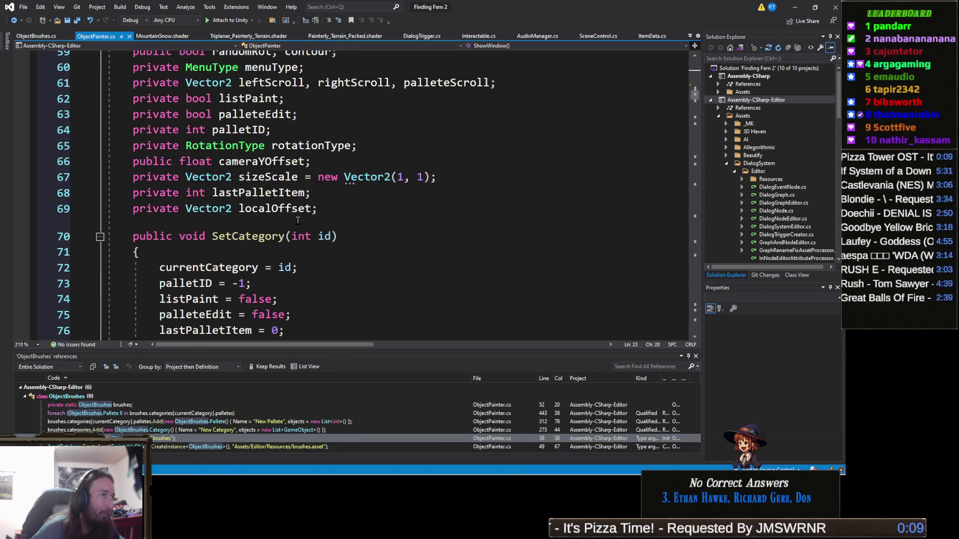
scroll(293, 215, up, 13)
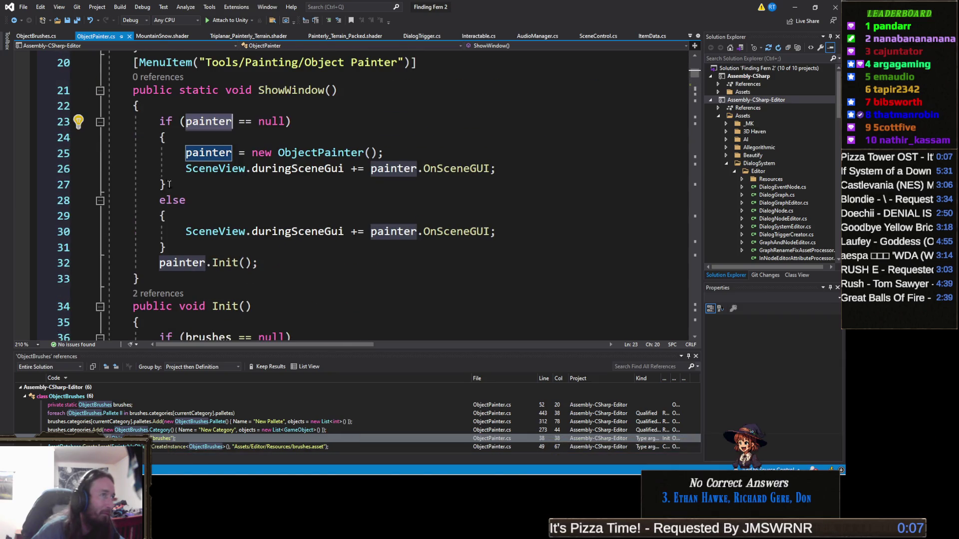
click(78, 169)
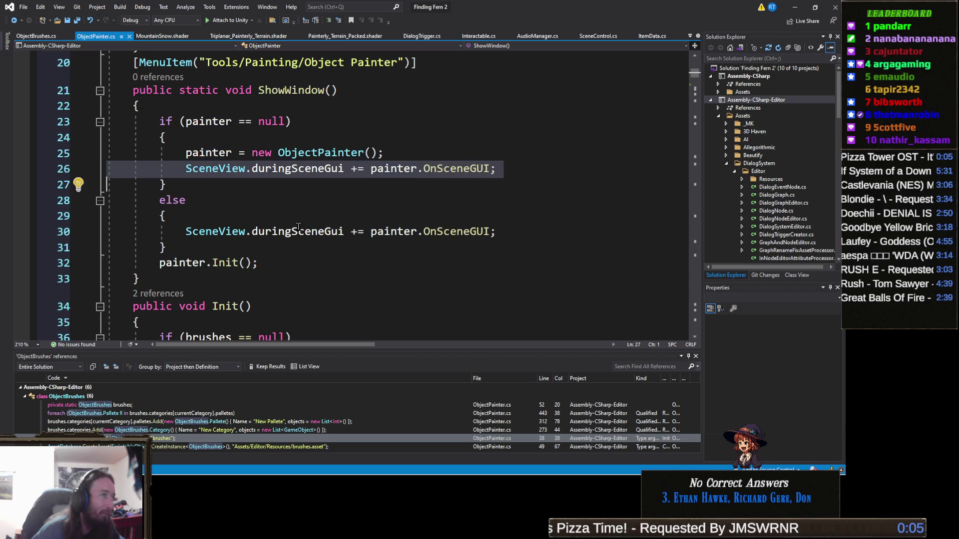
scroll(288, 228, down, 19)
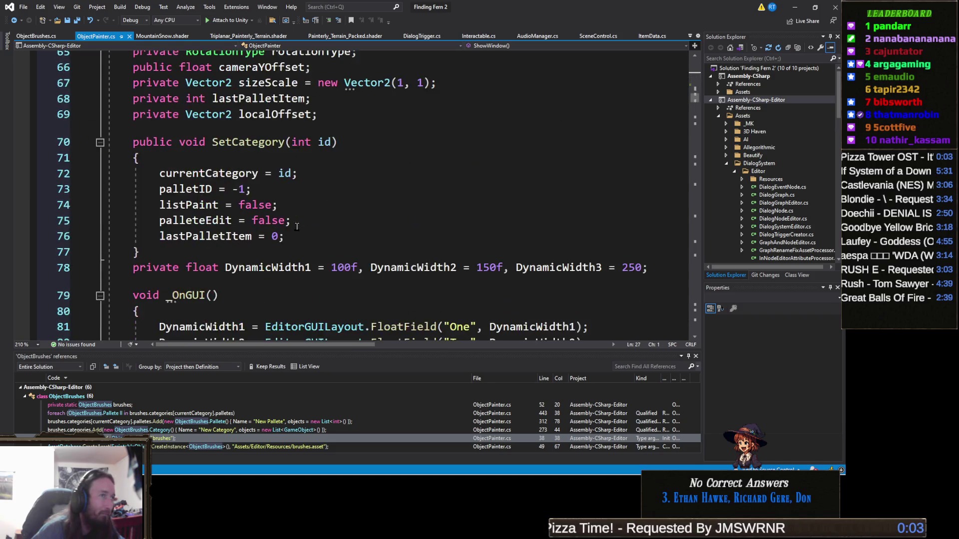
scroll(291, 227, down, 3)
scroll(291, 226, up, 3)
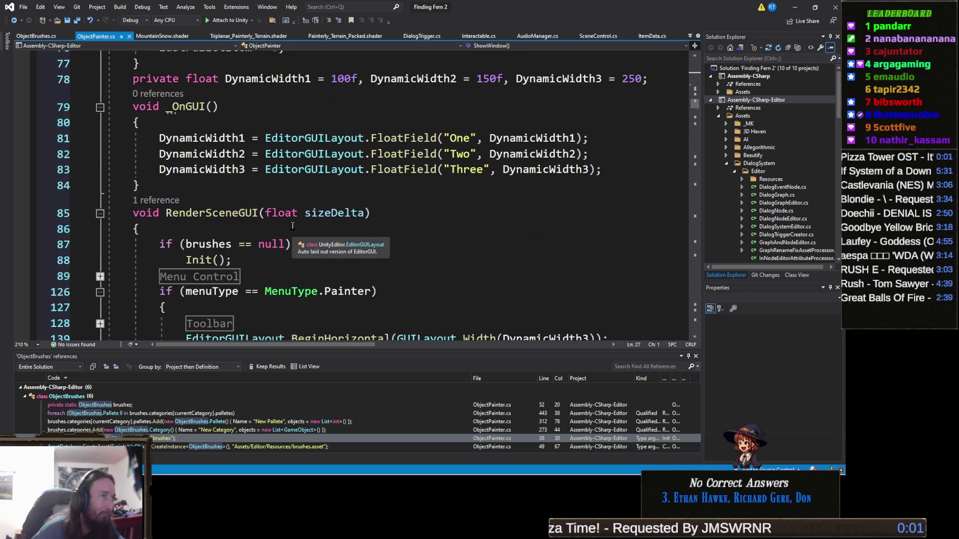
scroll(320, 226, down, 2)
scroll(322, 226, up, 6)
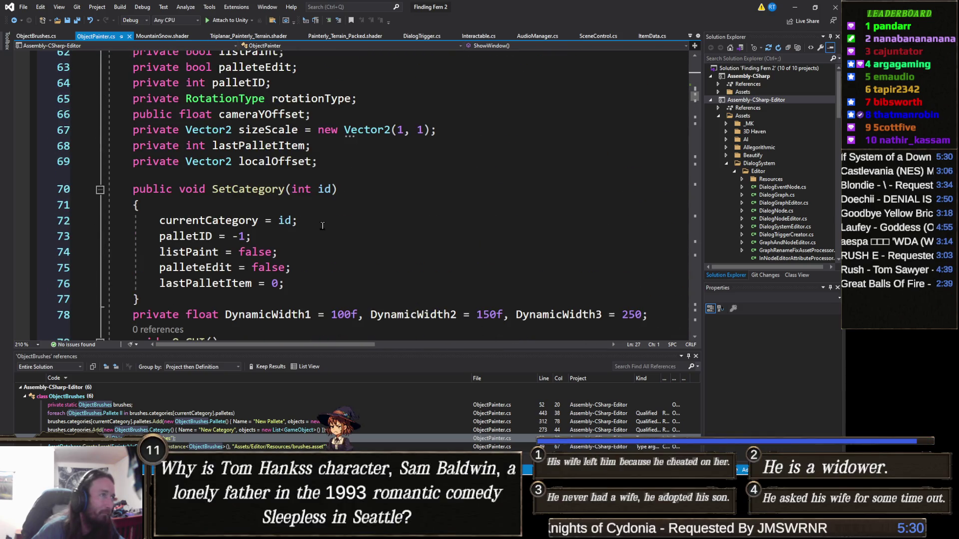
scroll(342, 244, up, 8)
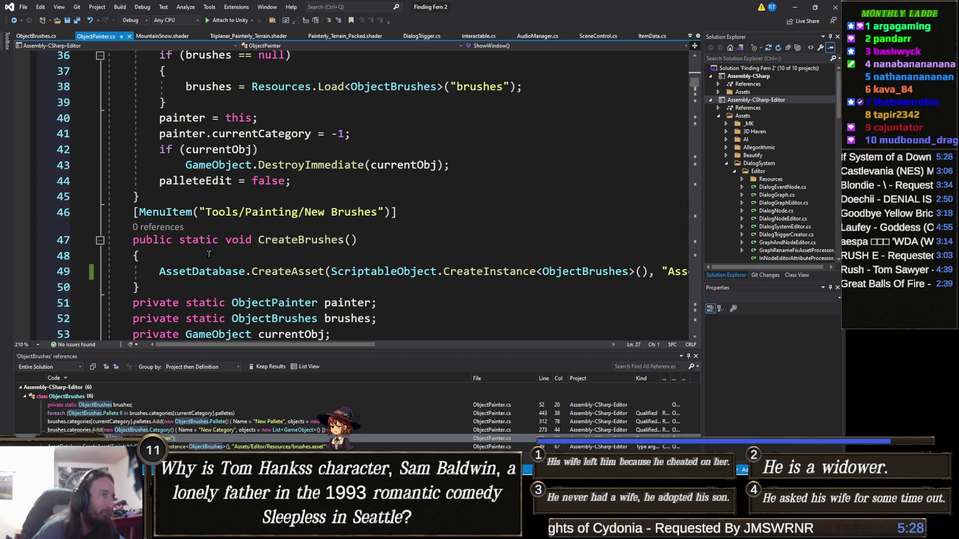
Step: Duplicate the New Brushes menu item as "Tools/Painting/Close Painter" with method ClosePainter
drag(357, 240, 140, 197)
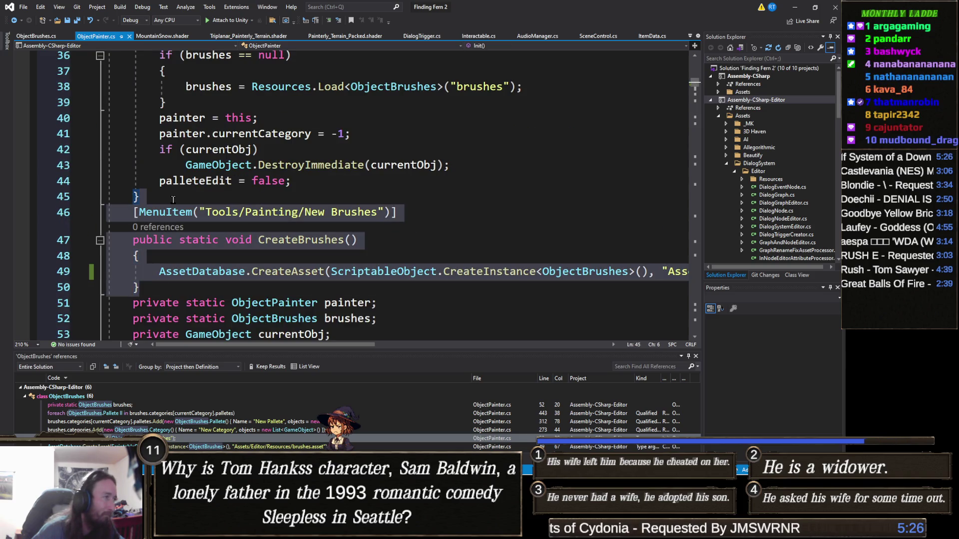
drag(268, 231, 142, 287)
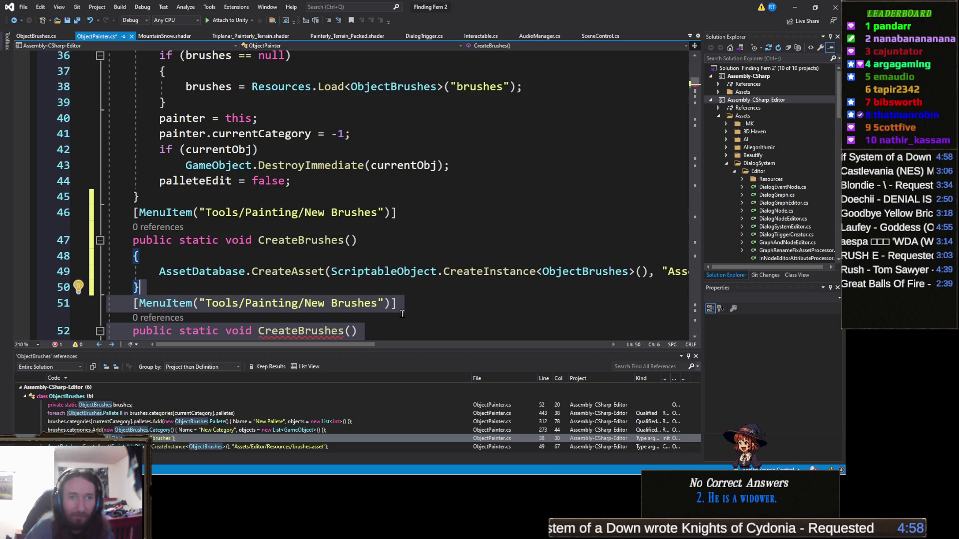
scroll(366, 294, down, 2)
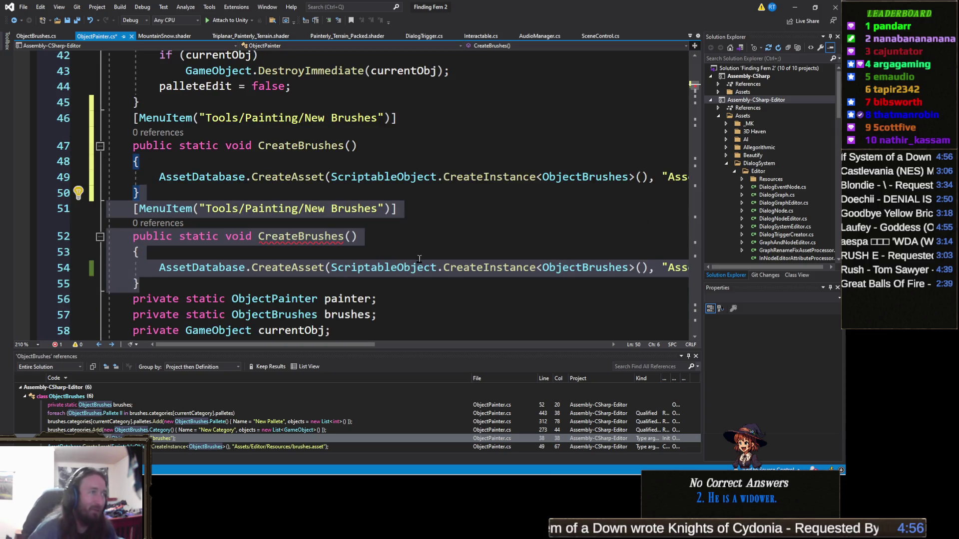
double_click(354, 209)
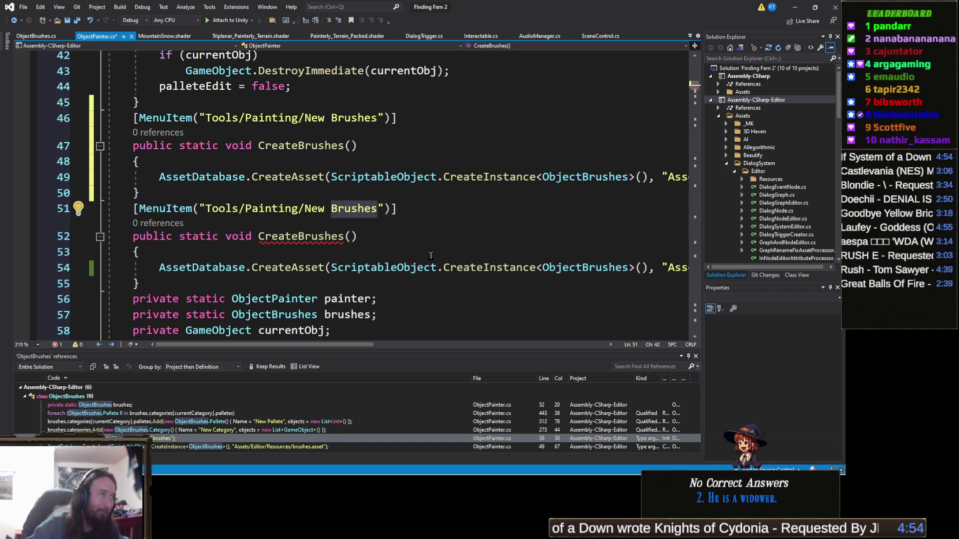
key(BackSpace)
key(BackSpace)
key(BackSpace)
text(Close Painter)
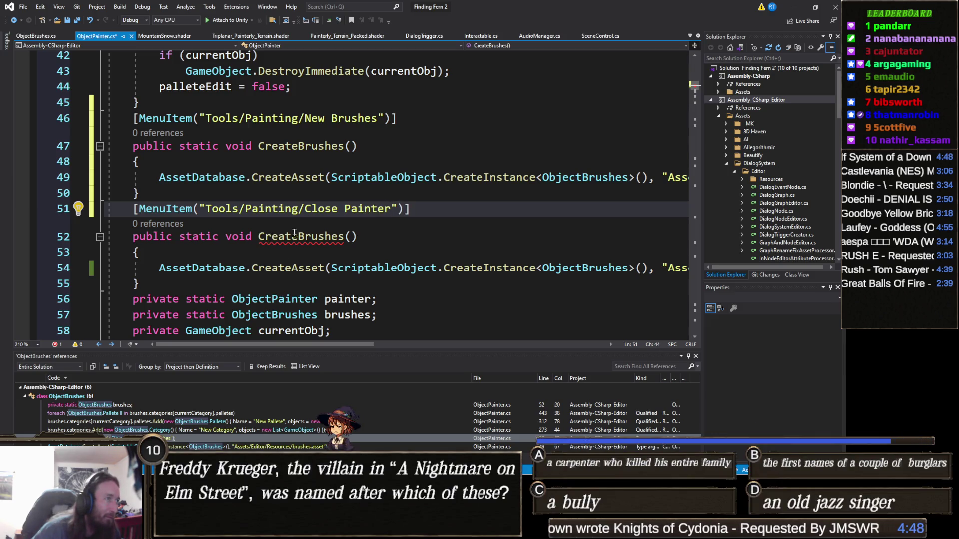
mouse_move(295, 233)
mouse_down()
mouse_move(260, 235)
mouse_move(345, 237)
mouse_up()
click(266, 234)
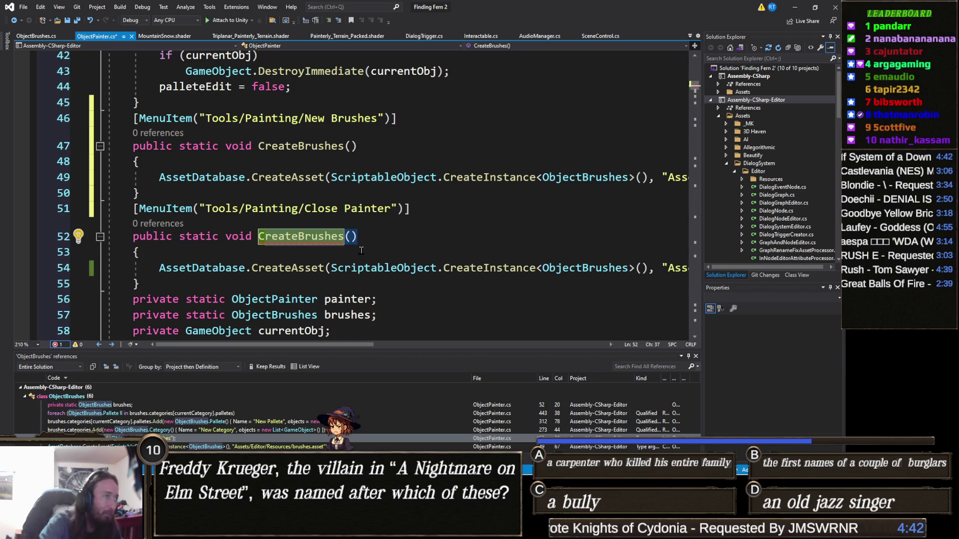
key(BackSpace)
text(ePainter)
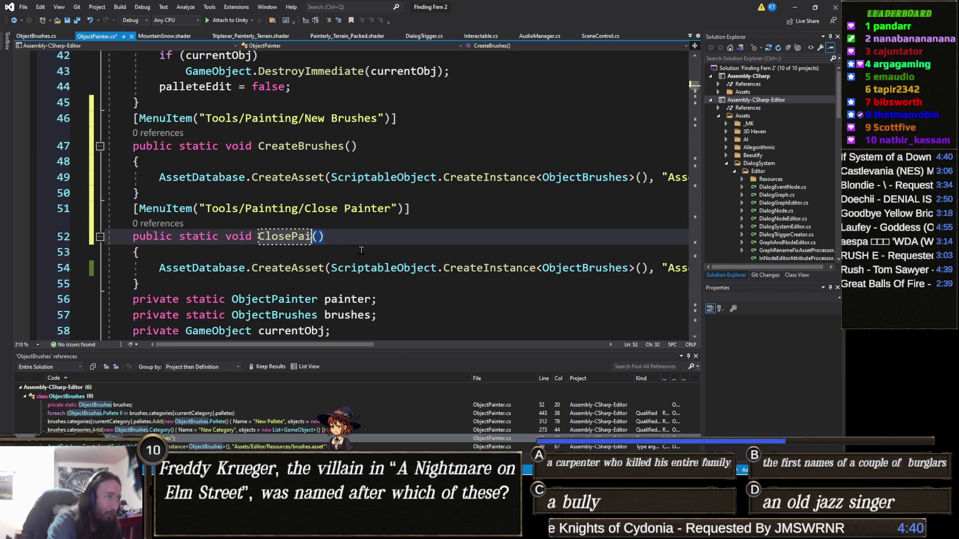
Step: Make ClosePainter's body unsubscribe painter.OnSceneGUI from SceneView.duringSceneGui using -=, then save
click(63, 269)
text(SceneView.duringSceneGui += painter.OnSceneGUI;)
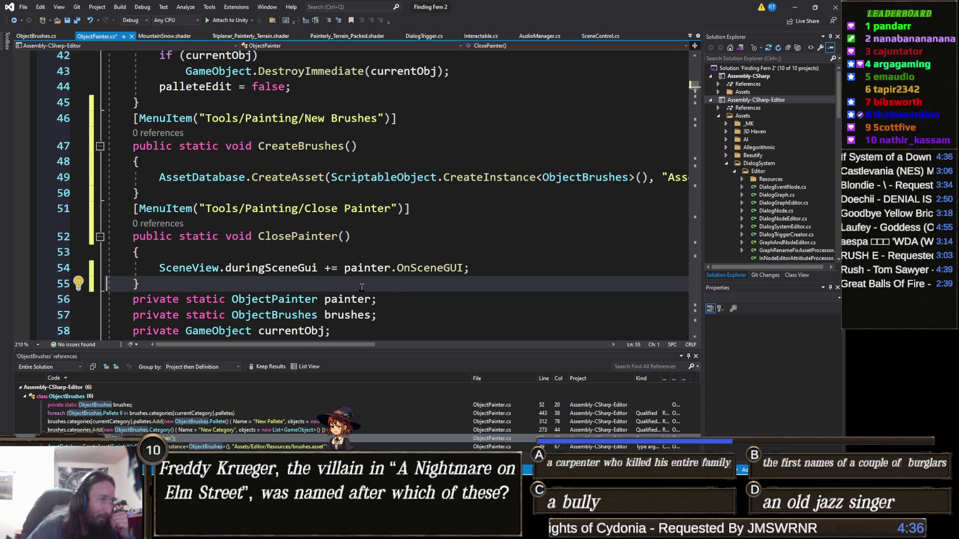
click(334, 270)
key(BackSpace)
text(-)
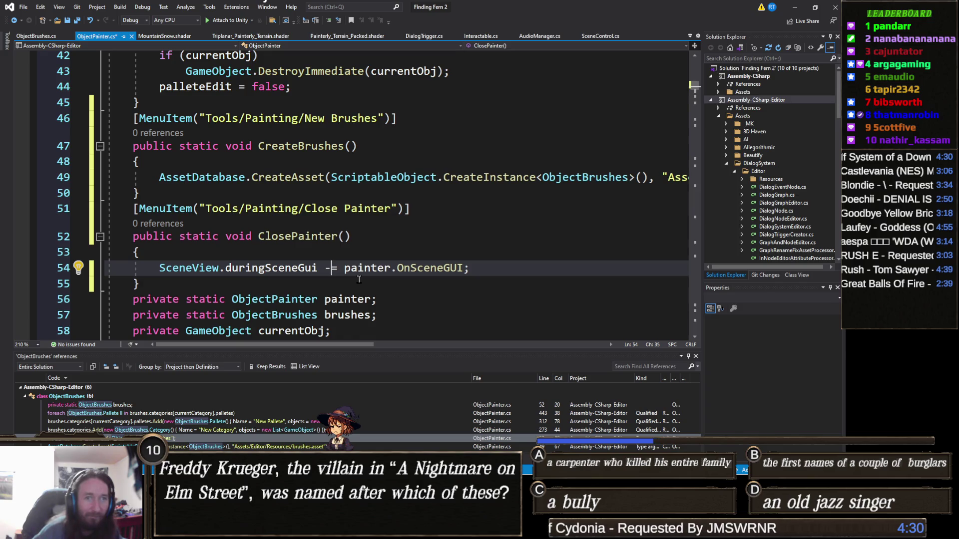
click(347, 253)
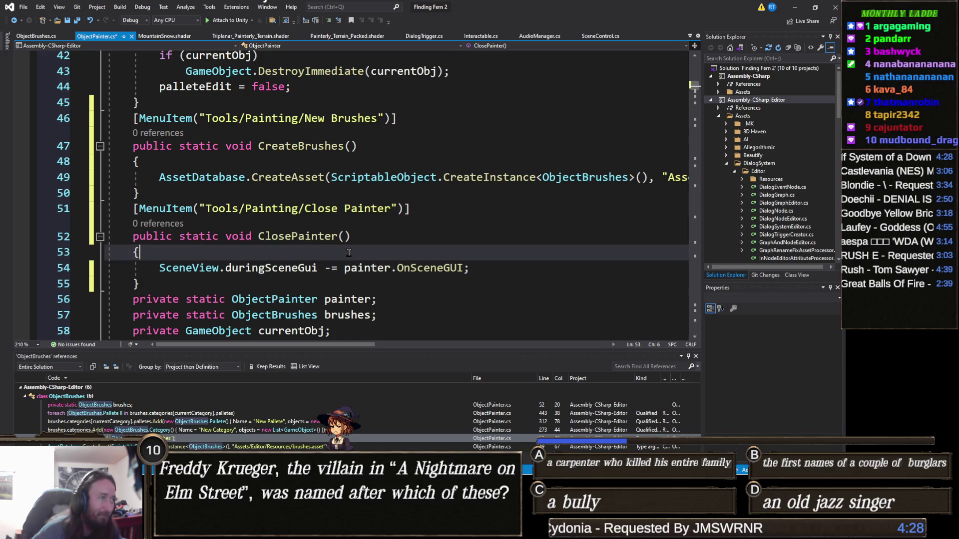
key(ctrl+s)
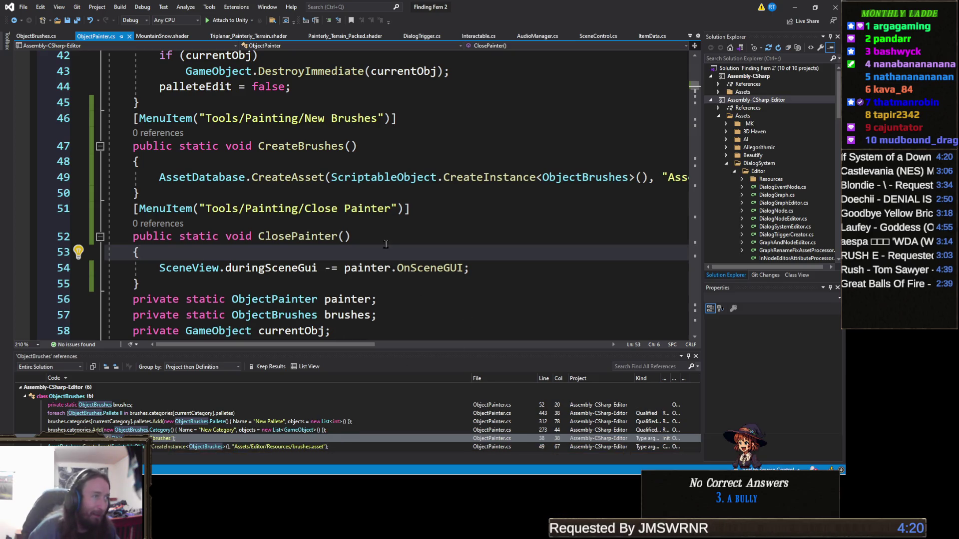
Step: Guard the unsubscribe line with if (painter != null), save, and return to Unity to recompile
click(355, 237)
click(274, 256)
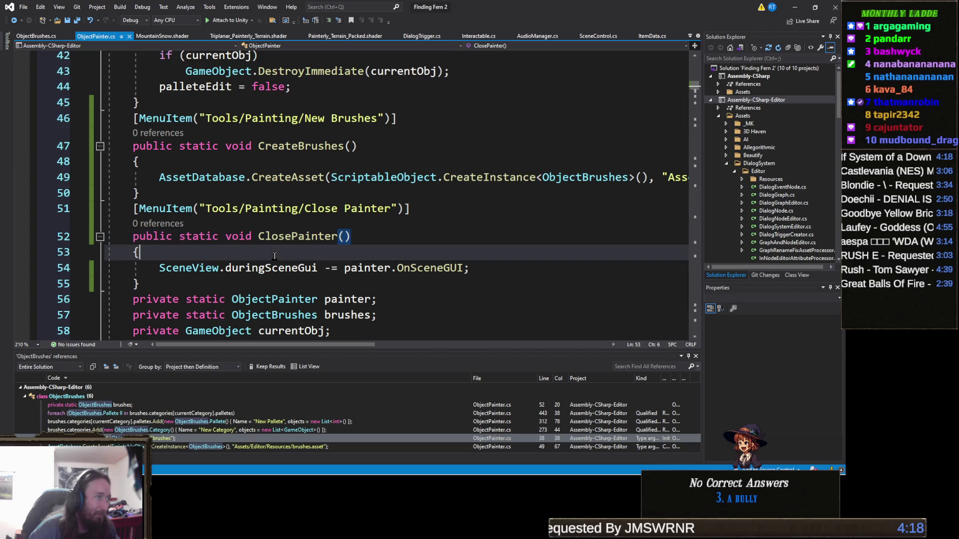
key(Return)
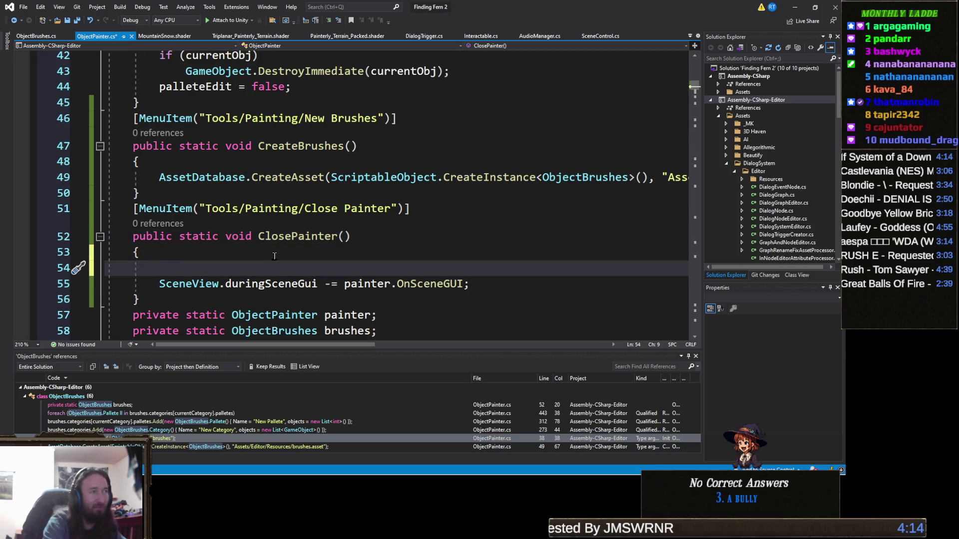
text(if ()
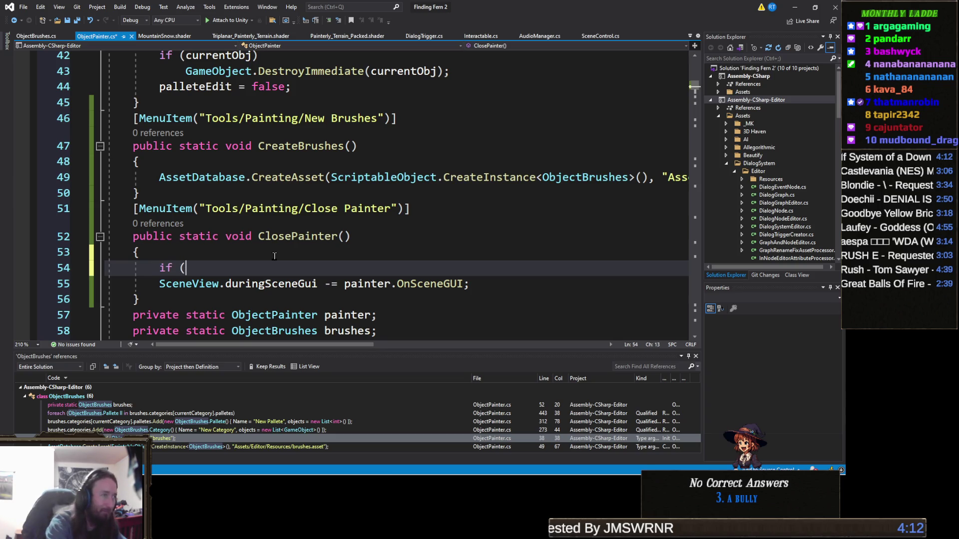
text(painter !=)
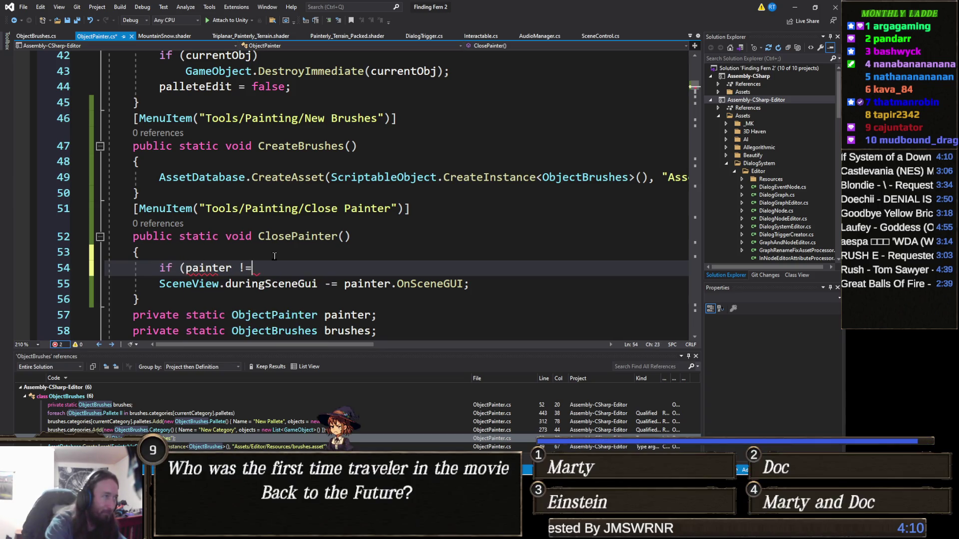
text( null))
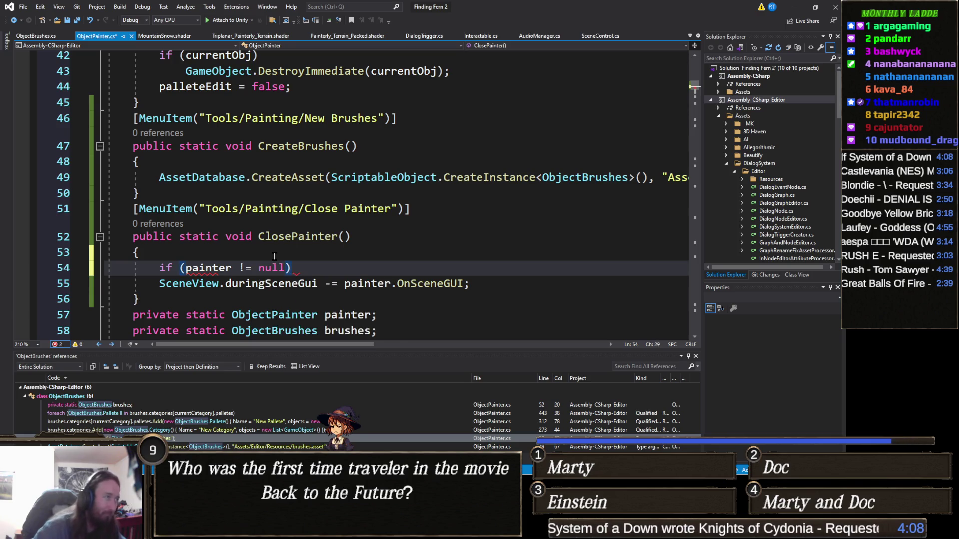
key(Down)
key(Home)
key(Tab)
key(ctrl+s)
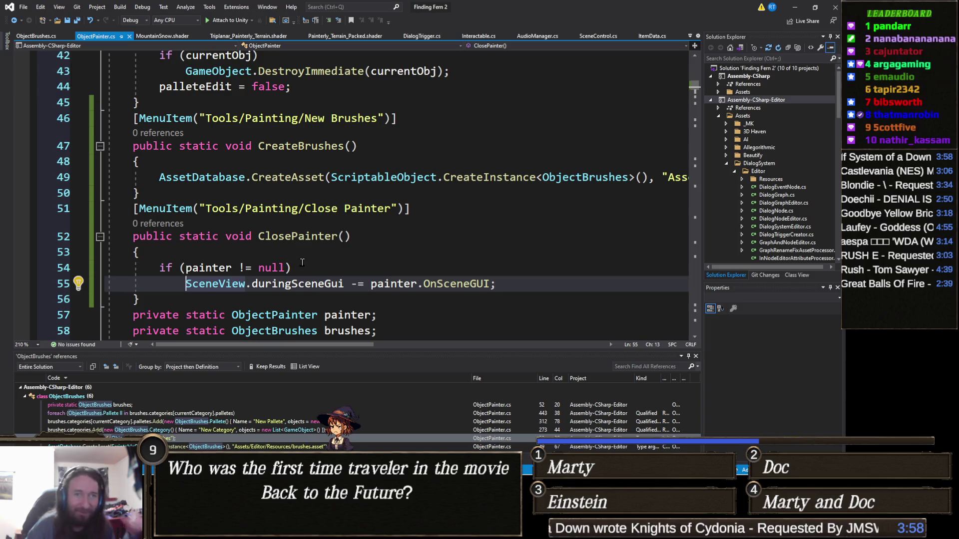
key(alt+Tab)
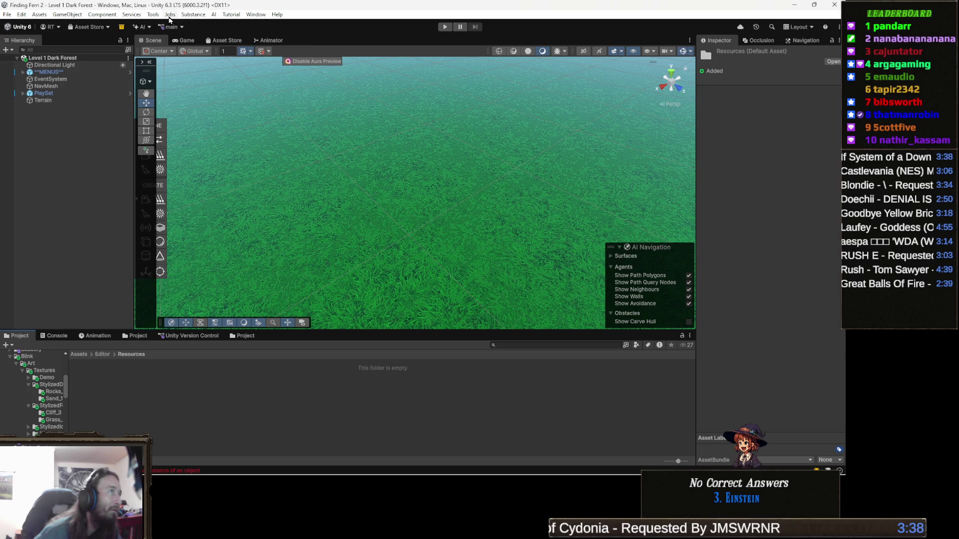
Step: Run Tools > Painting > Close Painter, listed alongside New Brushes and Object Painter
click(153, 14)
mouse_move(187, 48)
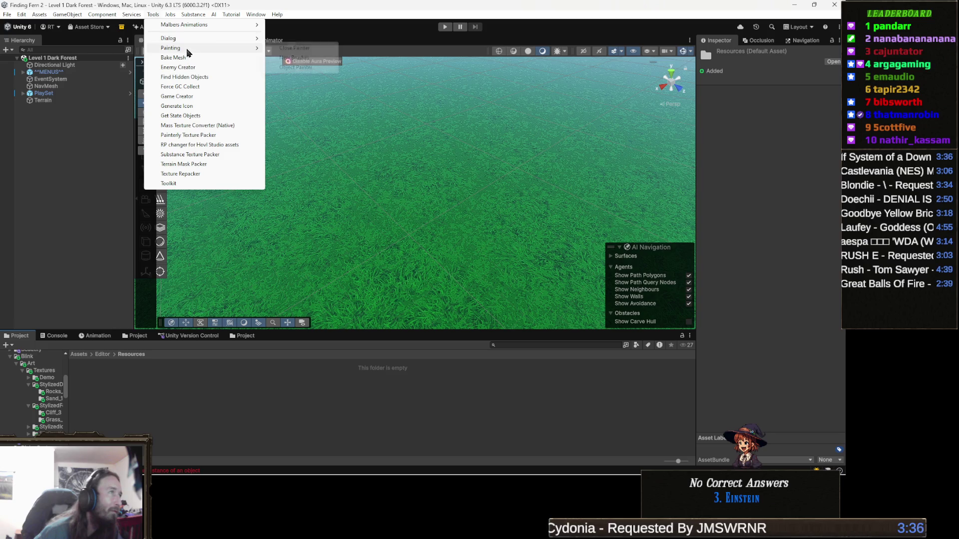
click(305, 50)
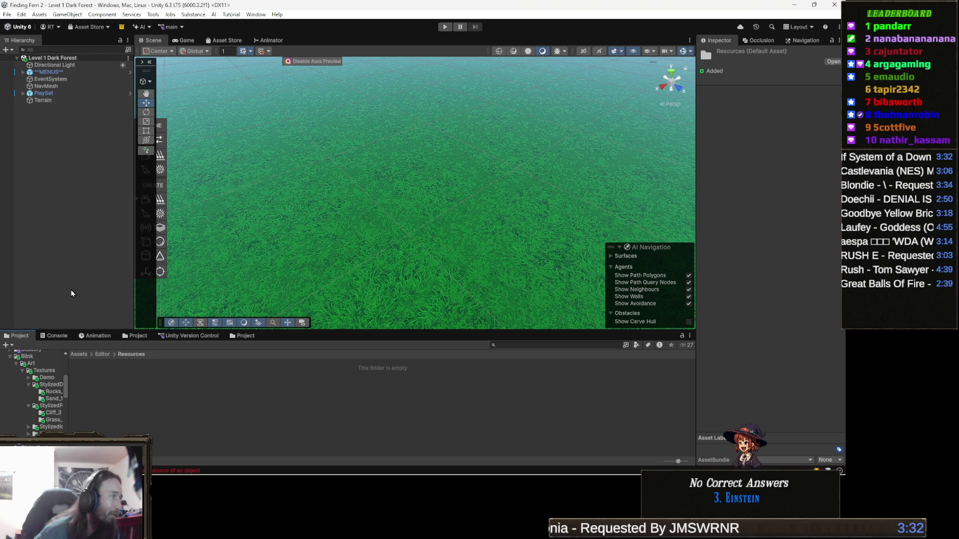